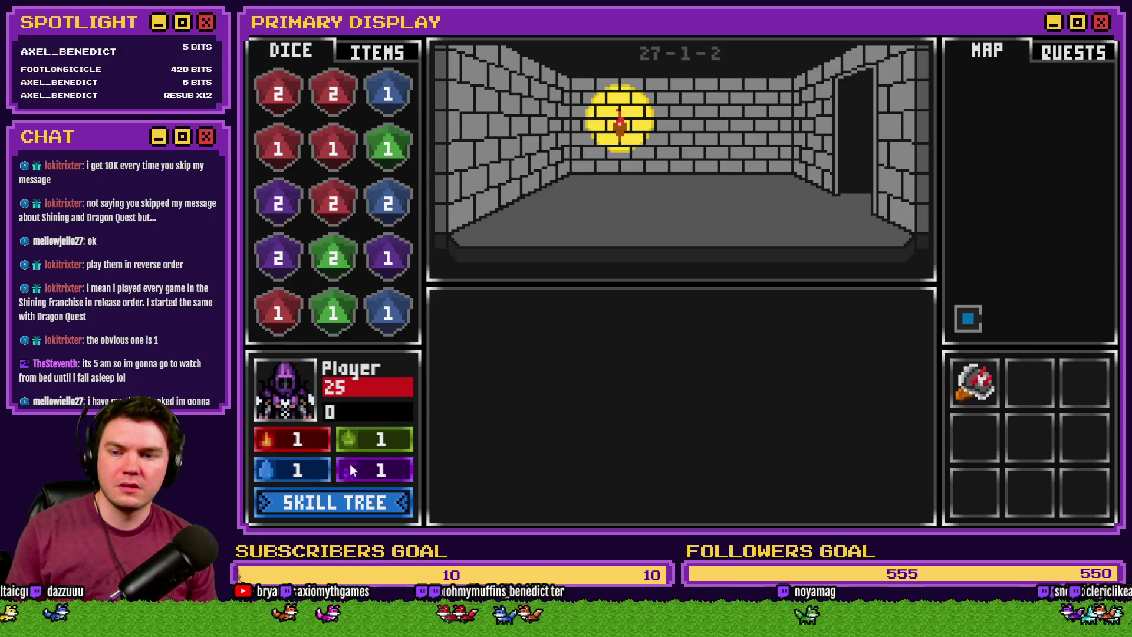
Buy several ranks of Enduring Spirit in the skill tree
click(412, 368)
click(411, 368)
click(412, 369)
click(412, 369)
click(412, 369)
click(412, 368)
click(412, 369)
click(411, 369)
click(411, 369)
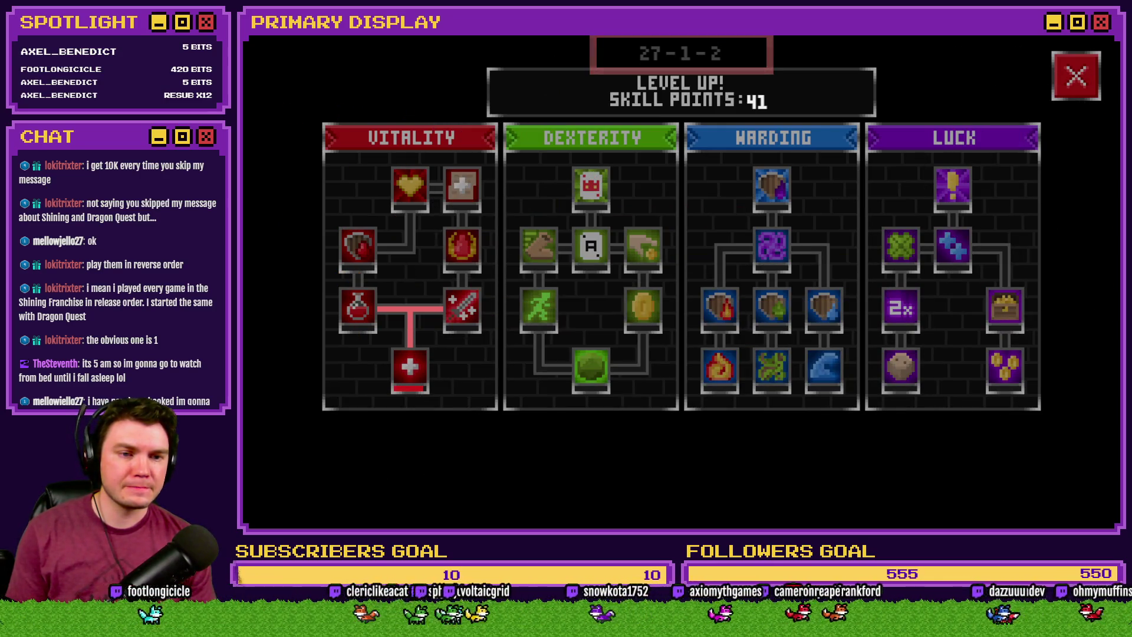
Buy one more Enduring Spirit rank (40 points left, Max HP 75), then quit the playtest
click(410, 387)
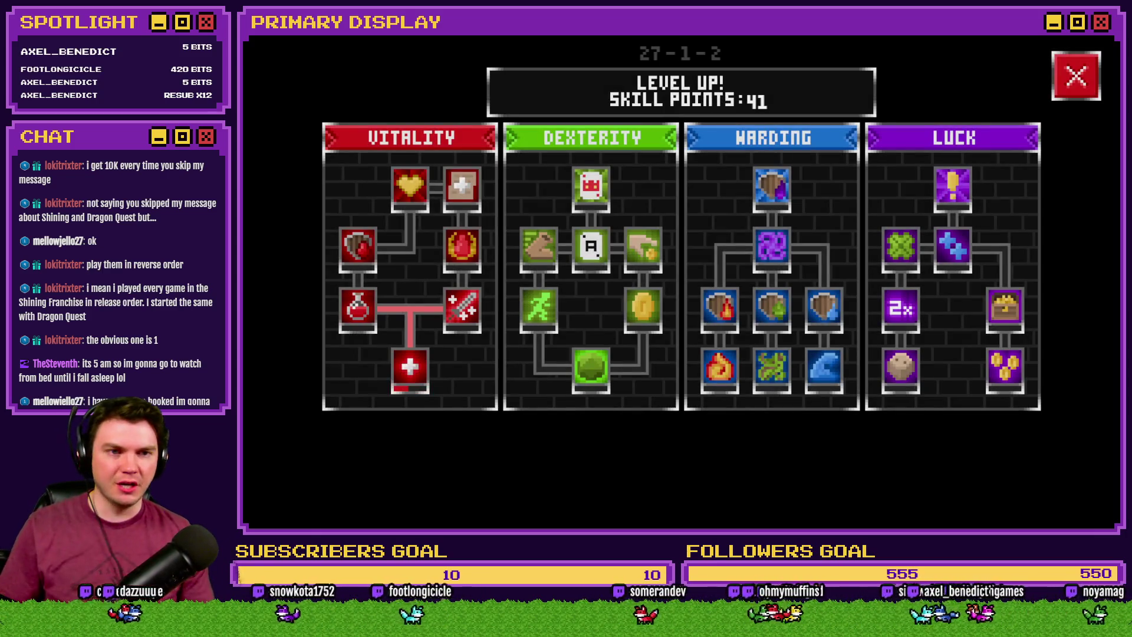
mouse_move(421, 370)
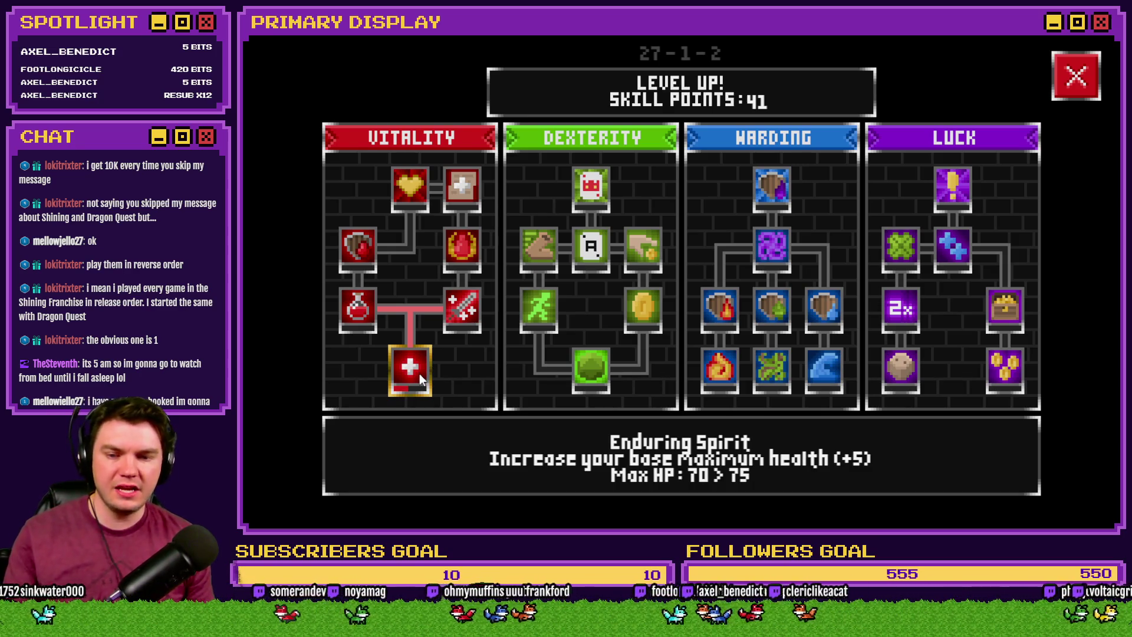
click(419, 373)
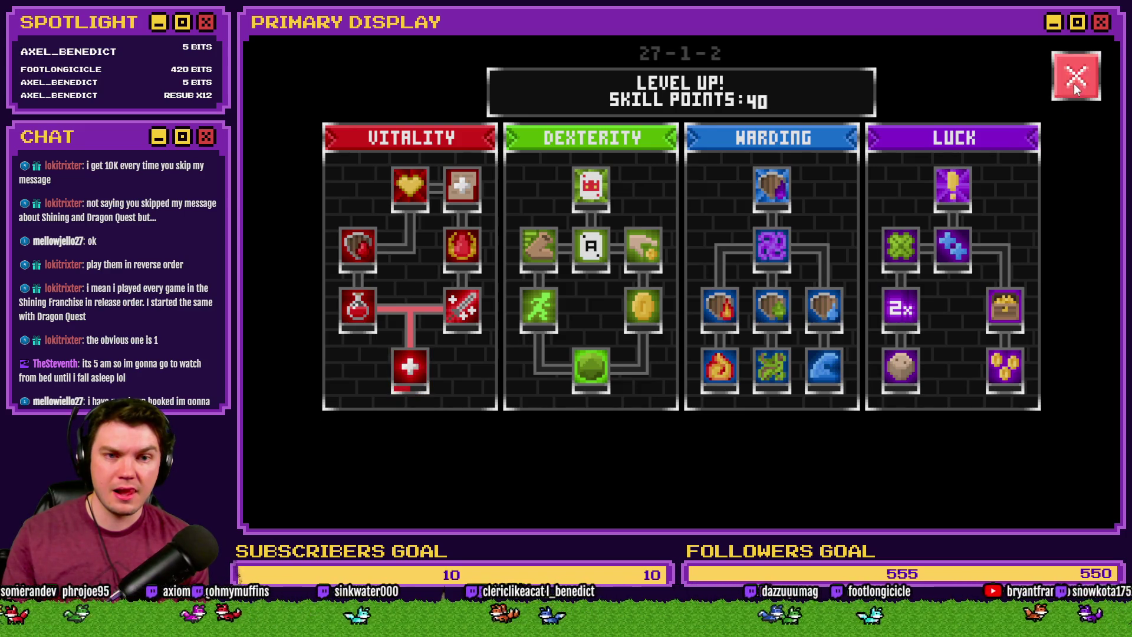
click(1073, 83)
key(alt+F4)
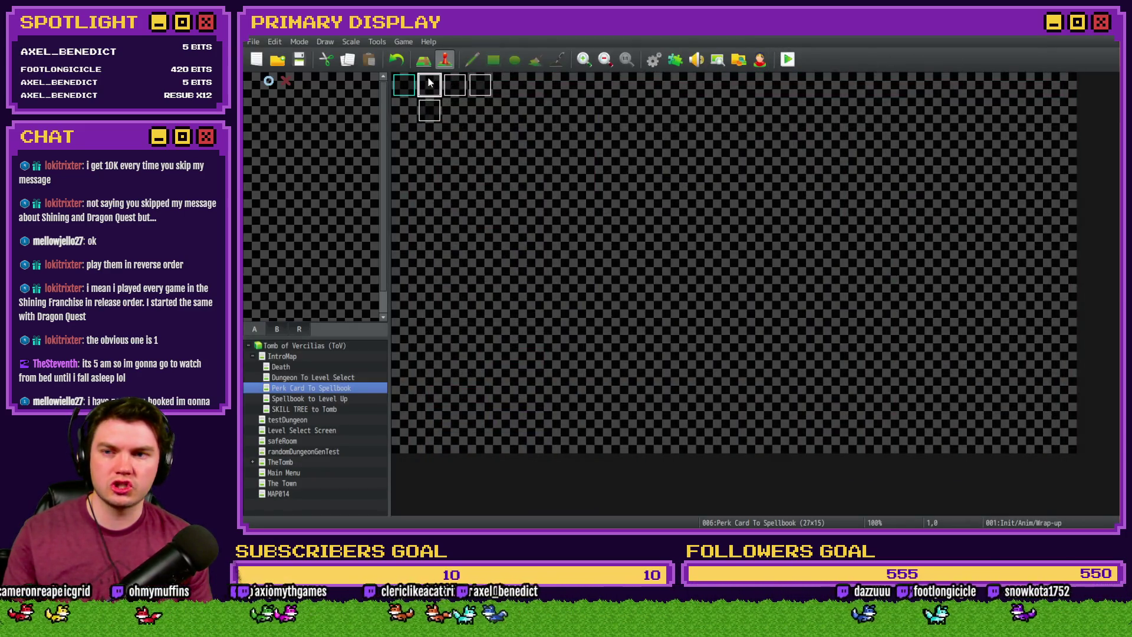
Inspect the second and third pages of a map event, then close it
double_click(429, 83)
click(441, 136)
click(456, 136)
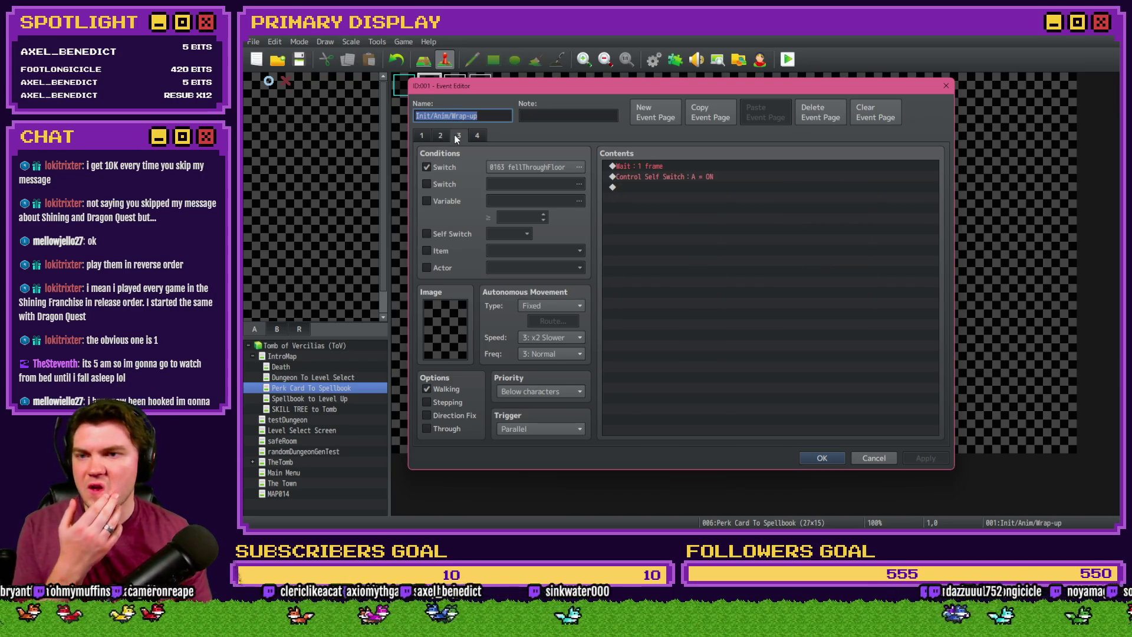
key(Escape)
Open TheTomb map's skillTree event on its second page
click(302, 421)
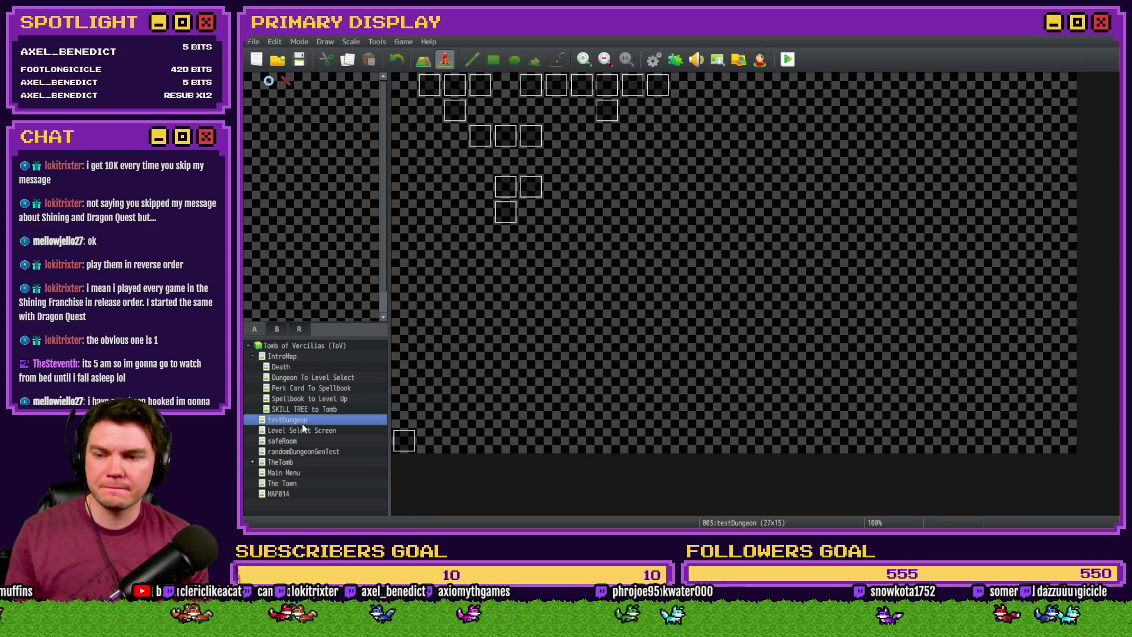
click(295, 463)
double_click(454, 111)
click(441, 137)
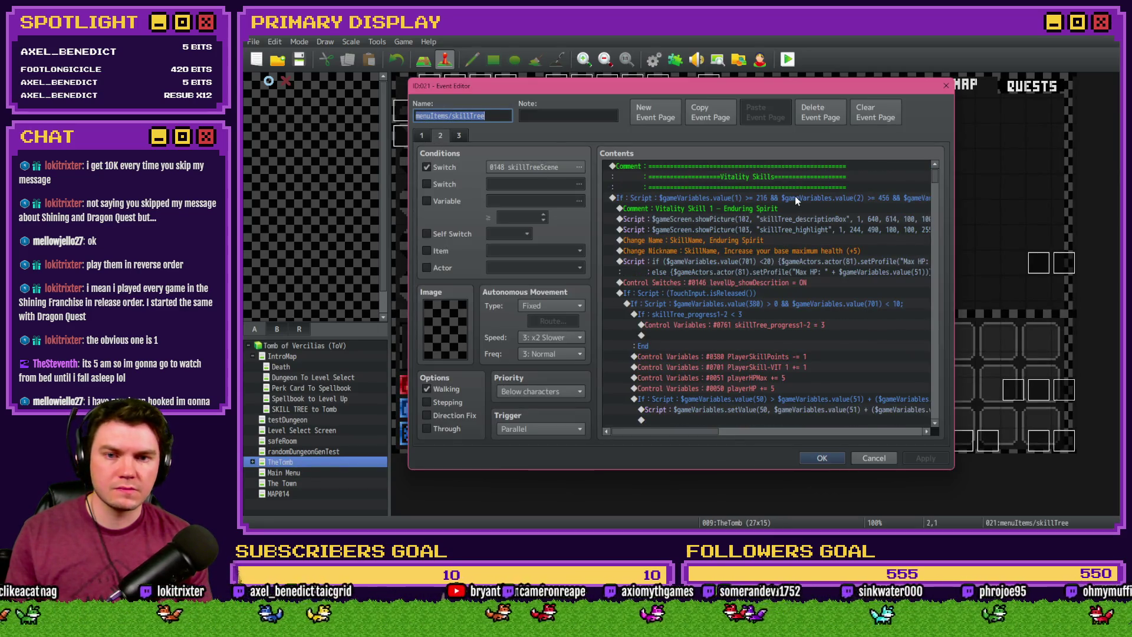
mouse_move(702, 430)
mouse_down()
mouse_move(812, 432)
mouse_move(695, 437)
mouse_up()
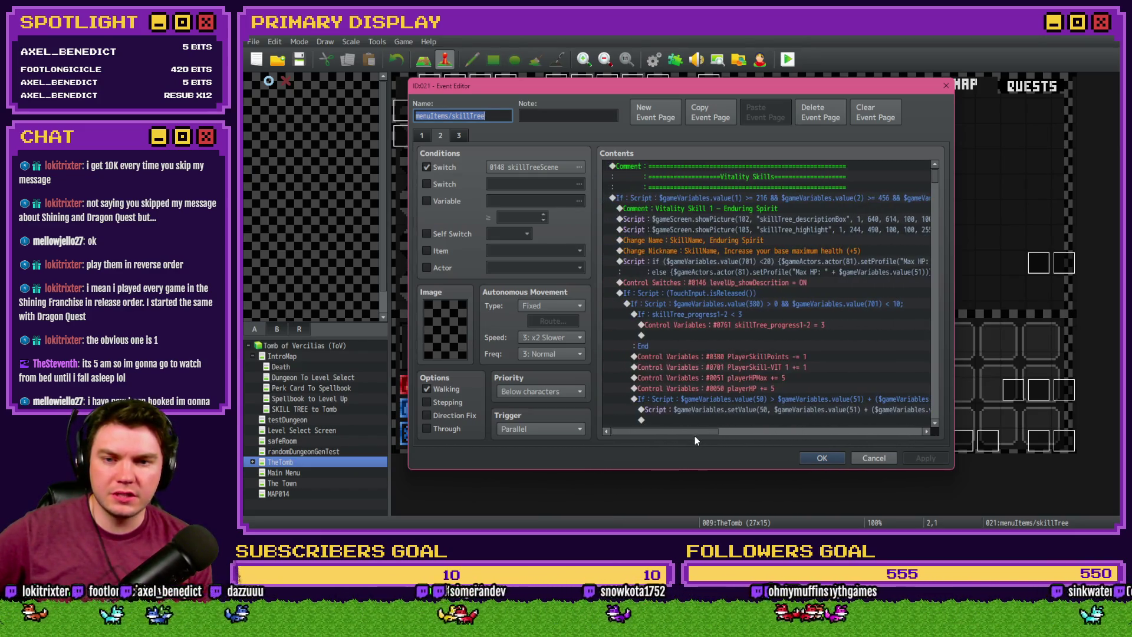
Change the Enduring Spirit condition from variable 701 < 10 to < 20, save, and playtest
click(766, 306)
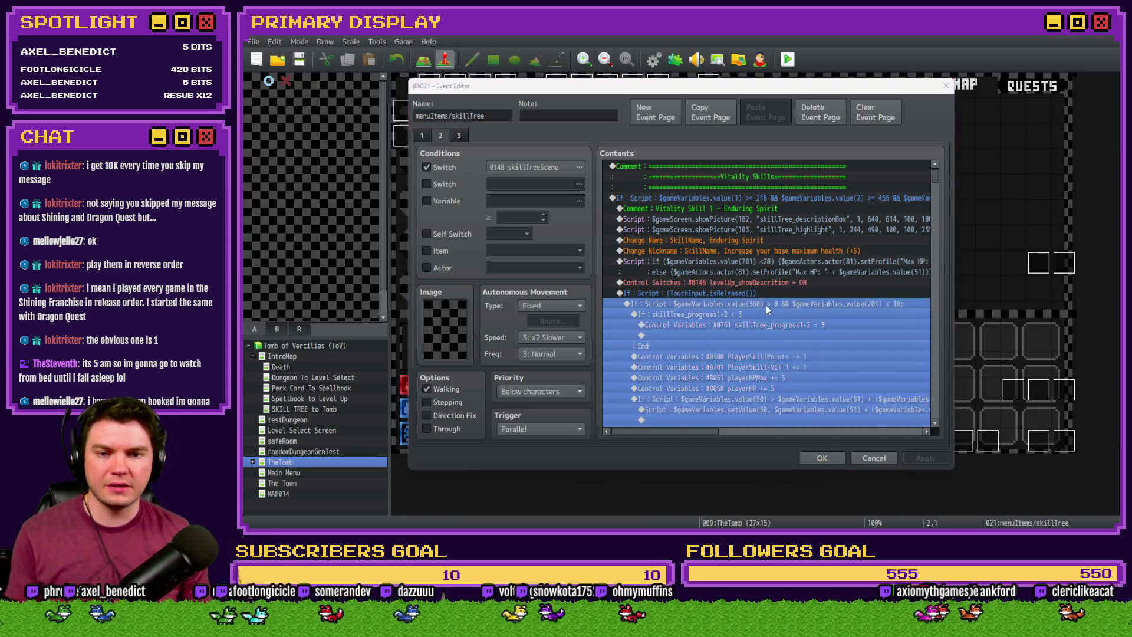
double_click(766, 306)
drag(752, 345, 871, 345)
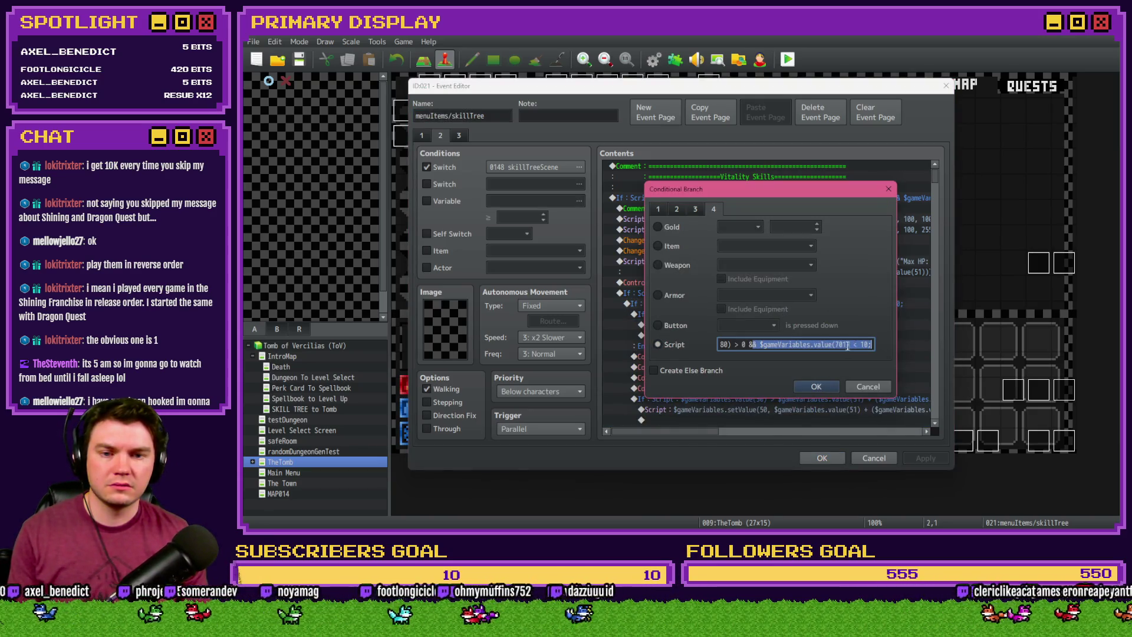
click(873, 344)
key(BackSpace)
key(BackSpace)
key(BackSpace)
text(20)
key(Return)
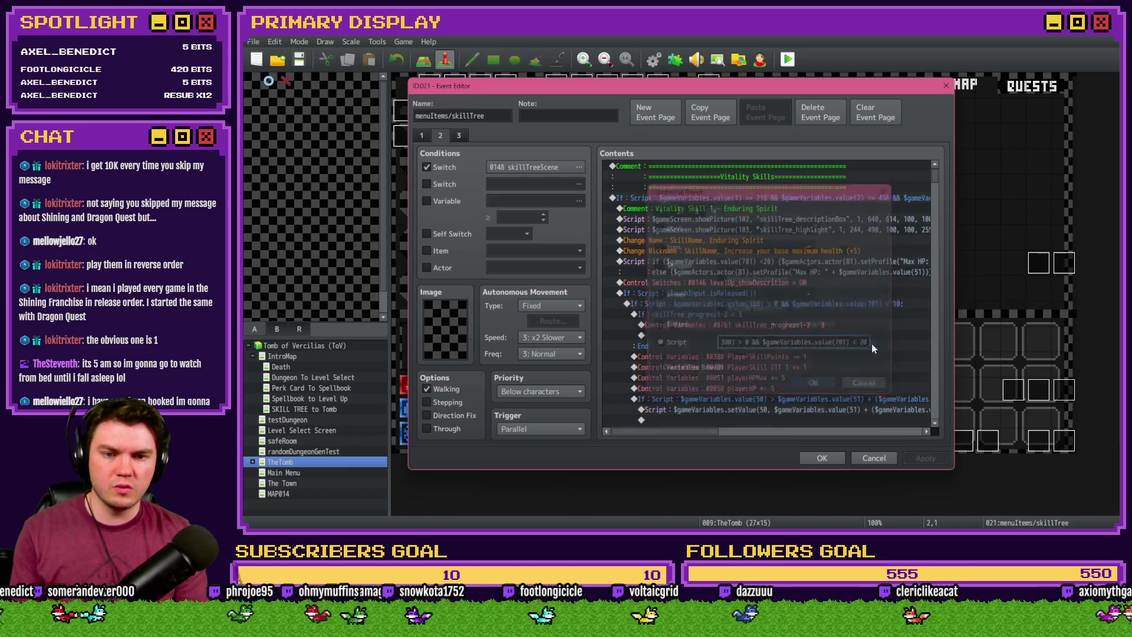
key(Return)
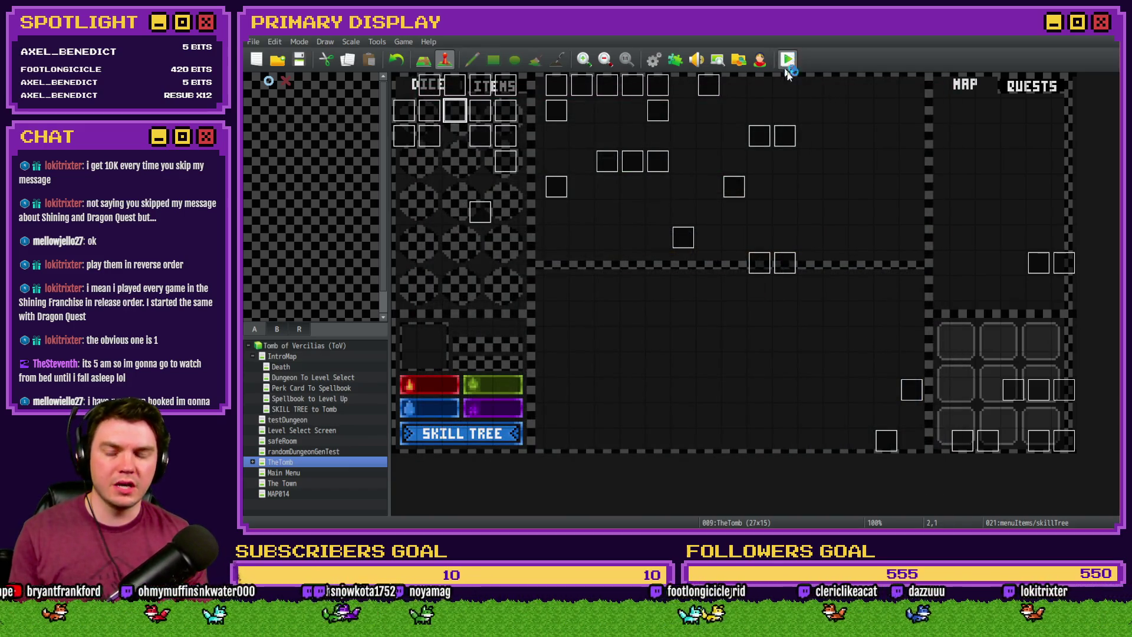
click(787, 68)
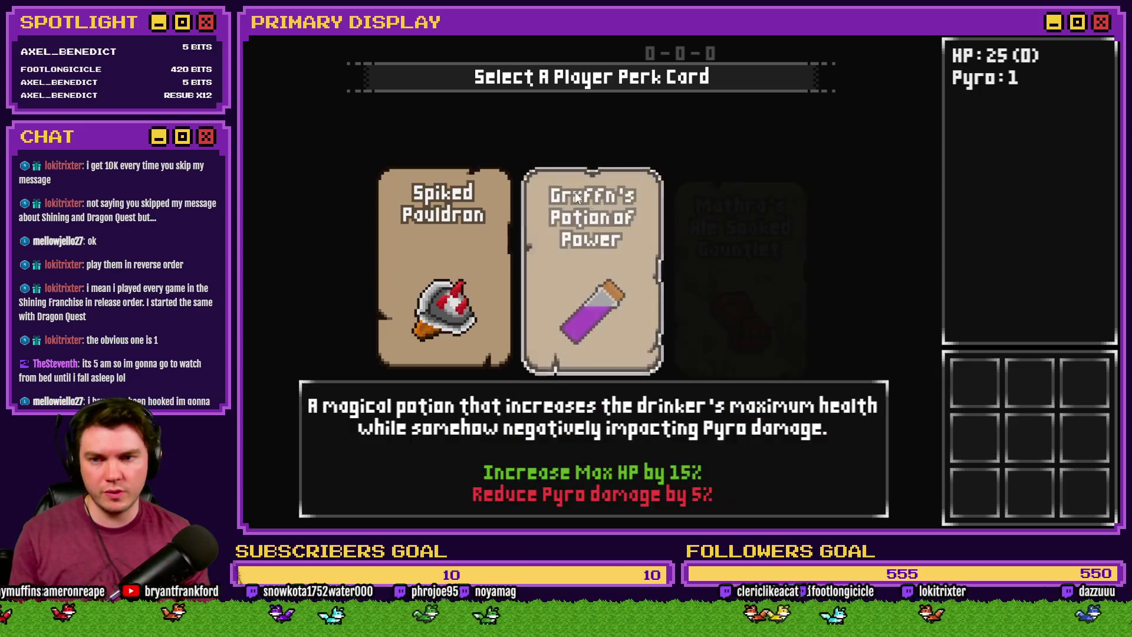
Start a fresh run with a perk card, buy Enduring Spirit down to 30 points, then go to Trello
click(734, 257)
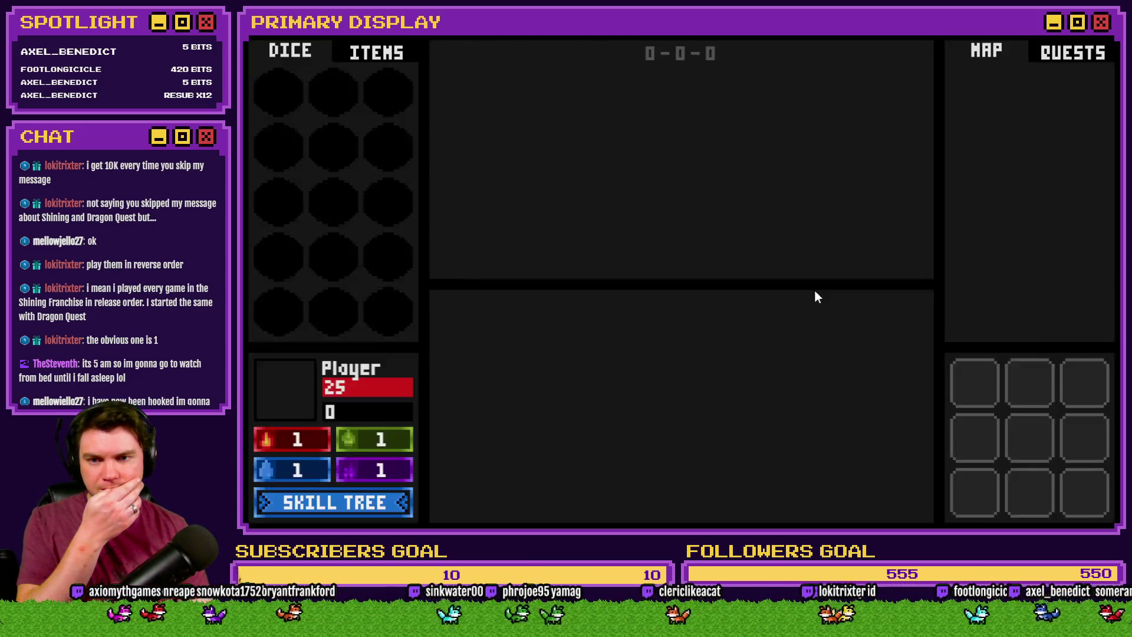
click(377, 501)
drag(419, 359, 419, 364)
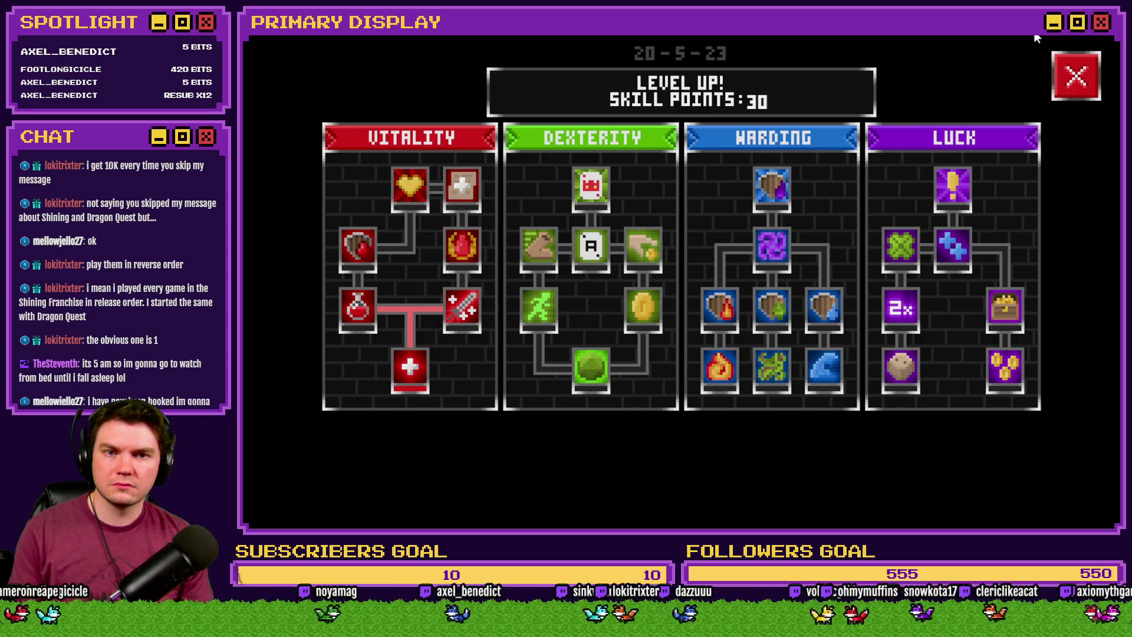
key(alt+Tab)
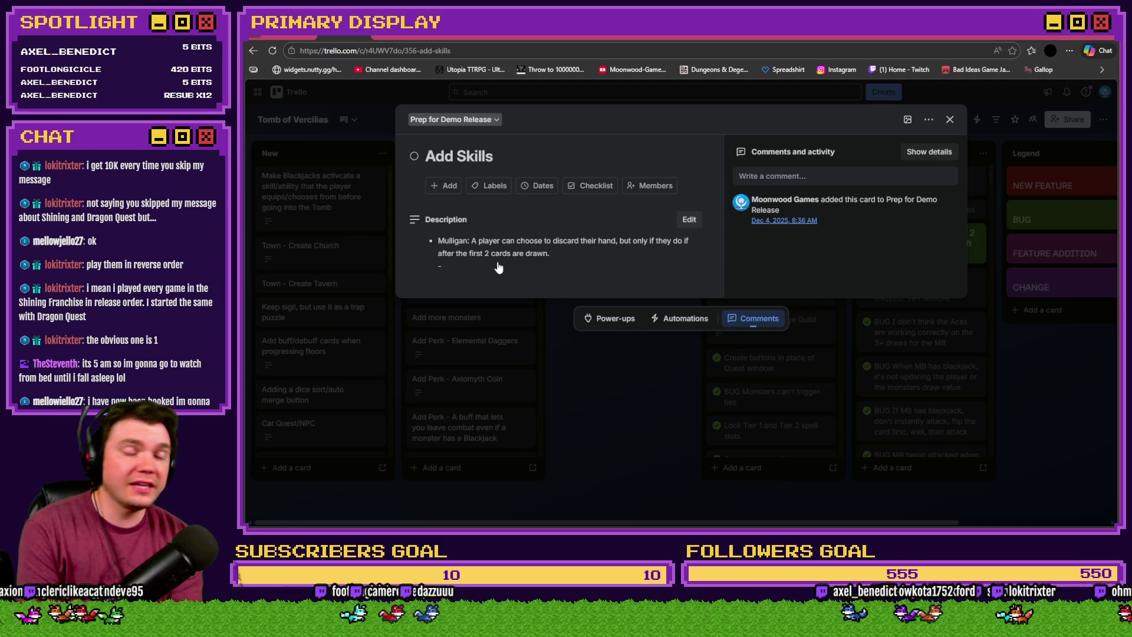
Clear the card's old description and retitle it 'Skill Tree - Vitality'
click(499, 267)
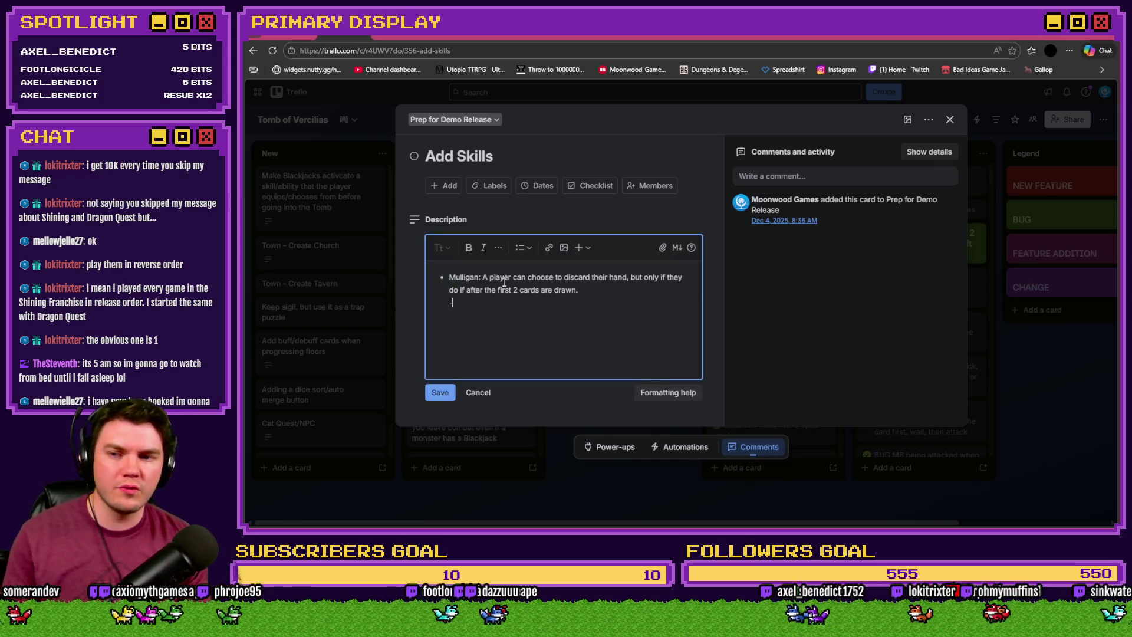
key(ctrl+a)
key(BackSpace)
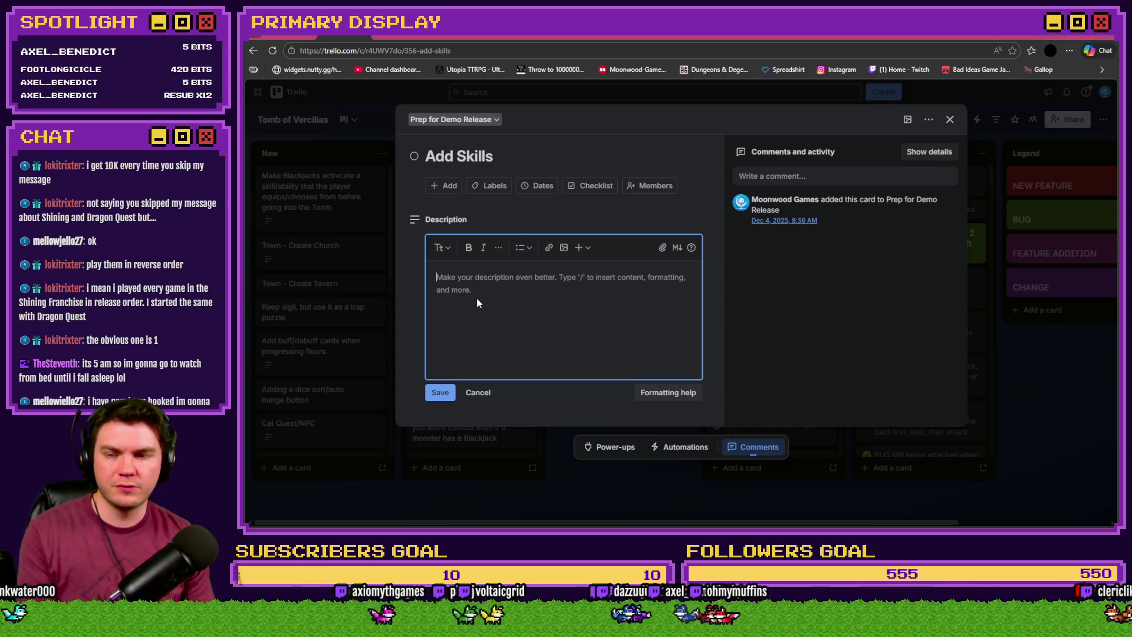
click(476, 157)
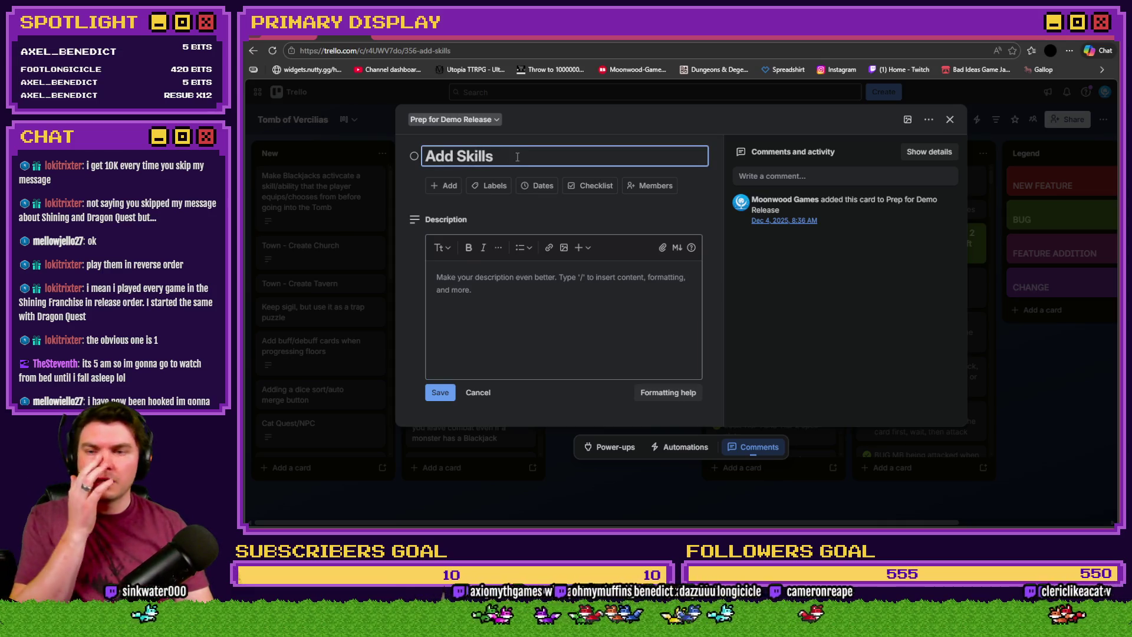
key(ctrl+a)
text(Skill Tree)
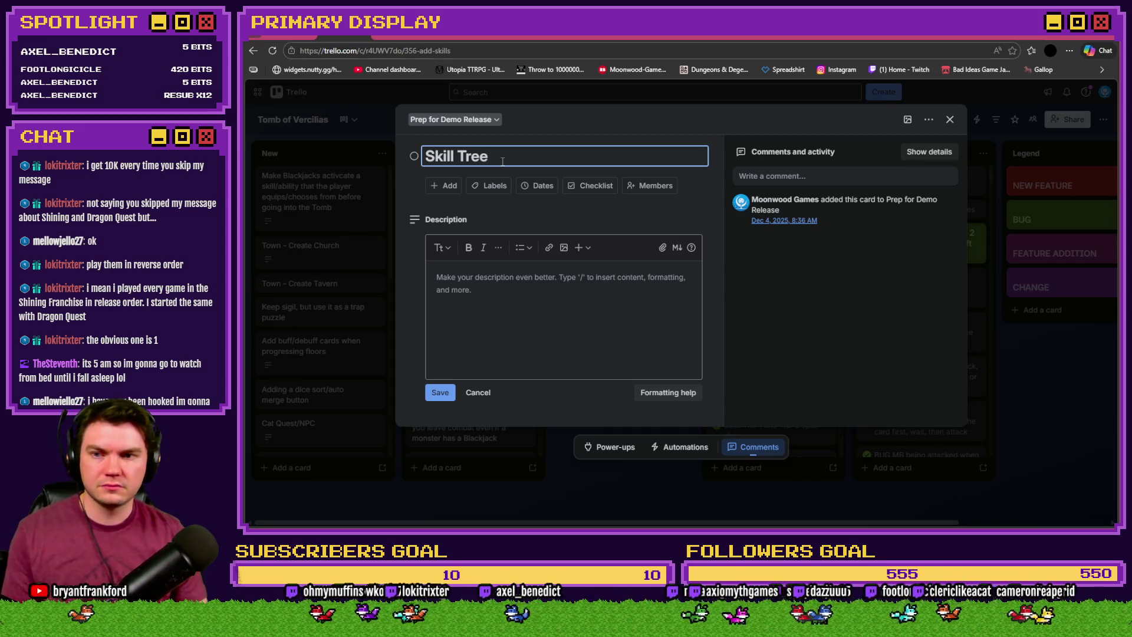
text( - Vitality)
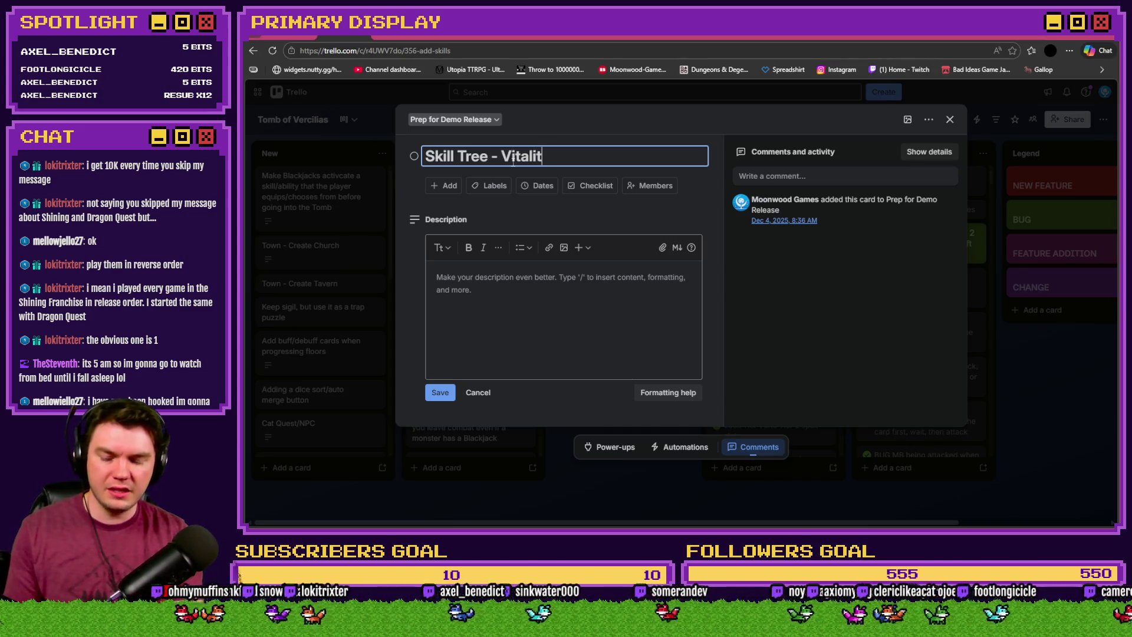
click(537, 285)
Type 'Enduring Spirit' into the description, then delete it and save it empty
key(alt+Tab)
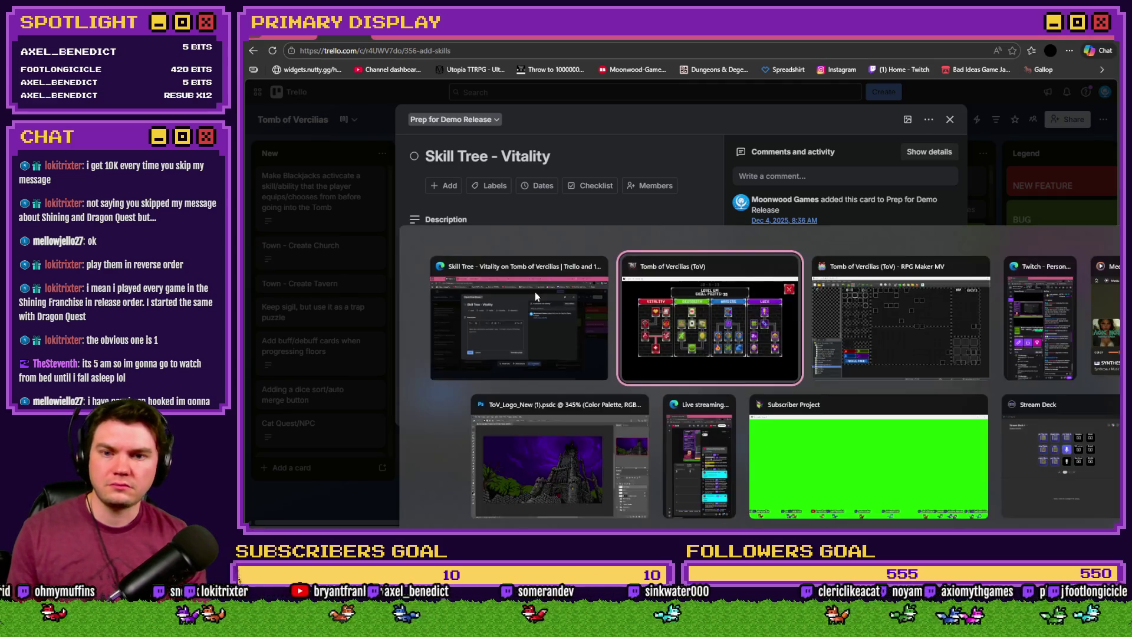
mouse_move(414, 366)
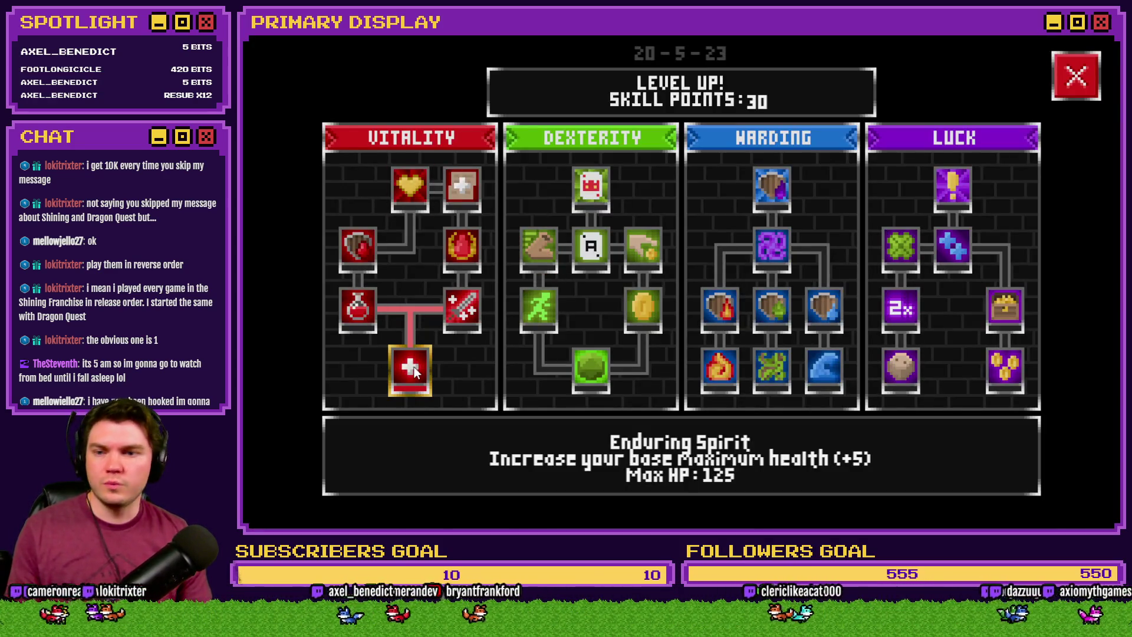
key(alt+Tab)
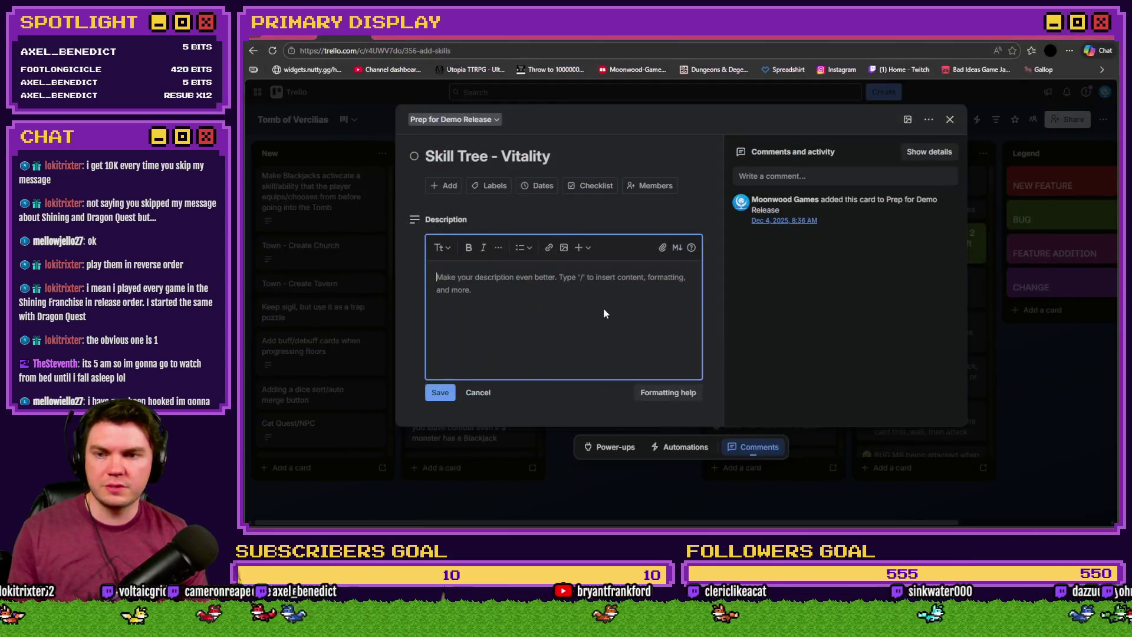
text(Enduring Spit)
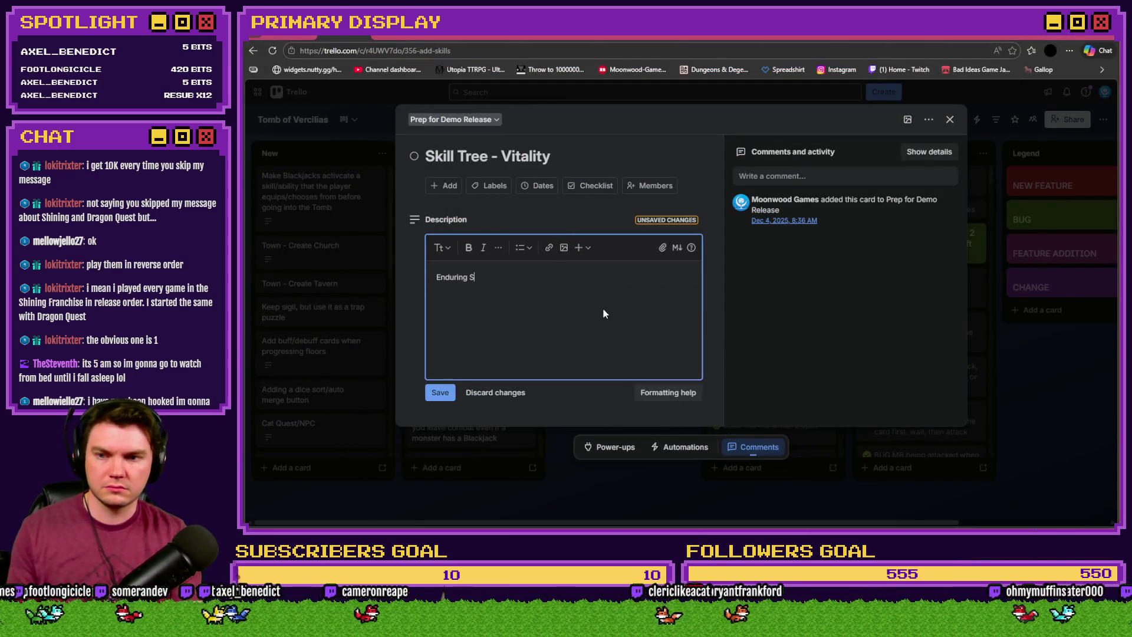
key(BackSpace)
text(r)
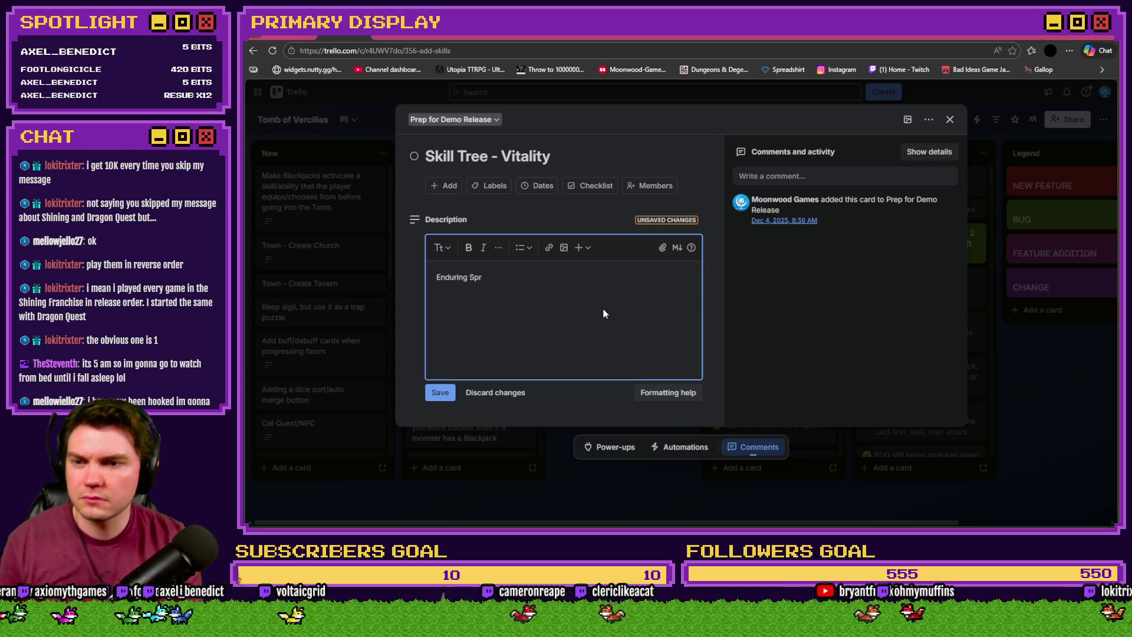
key(BackSpace)
text(irit)
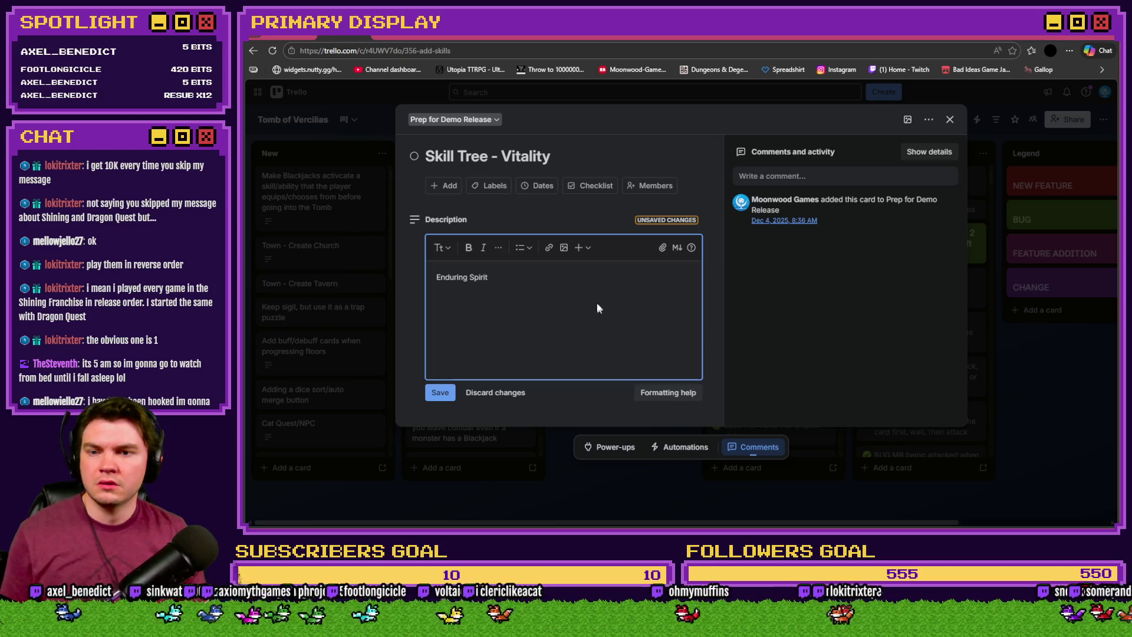
drag(511, 287, 416, 272)
key(BackSpace)
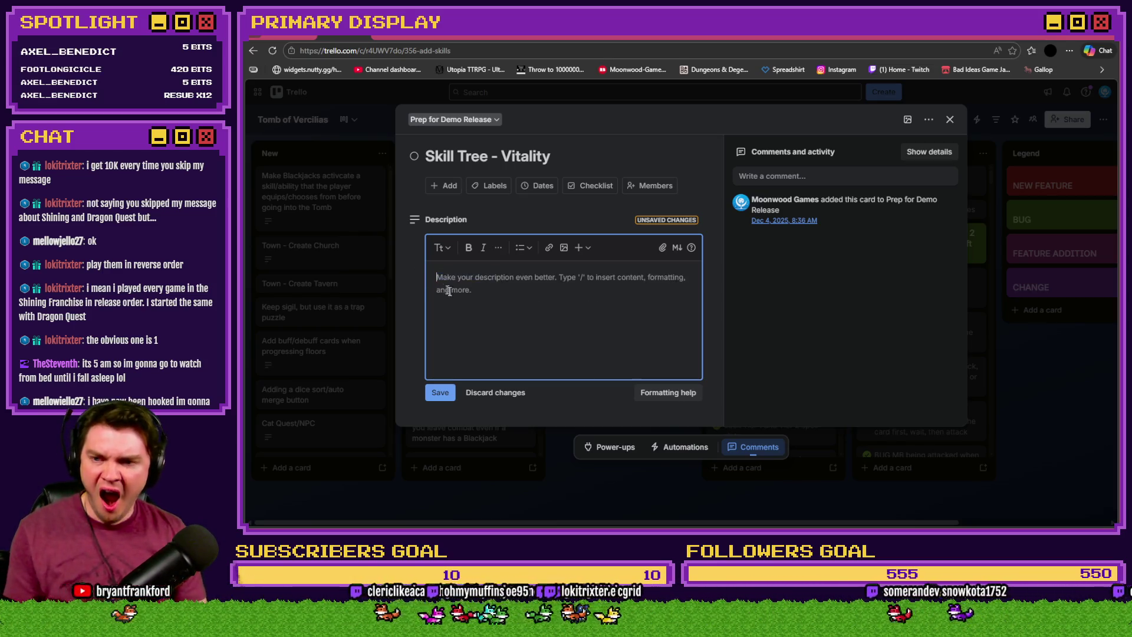
click(446, 392)
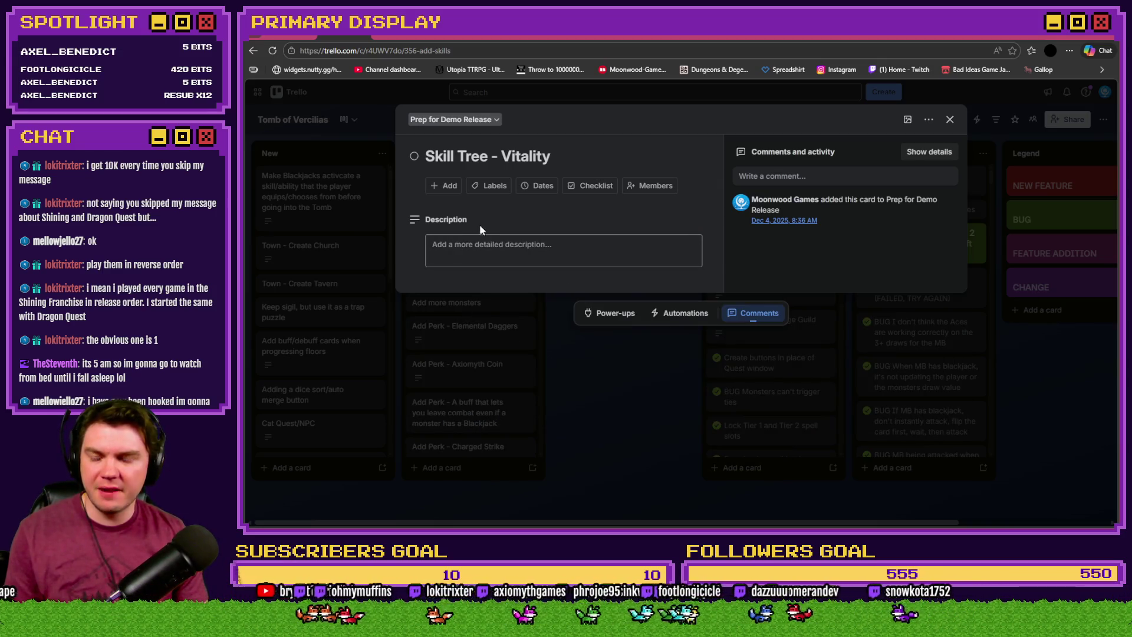
Create a 'Skills' checklist on the Vitality card, starting with Enduring Spirit, using the game's Vitality skills
click(444, 185)
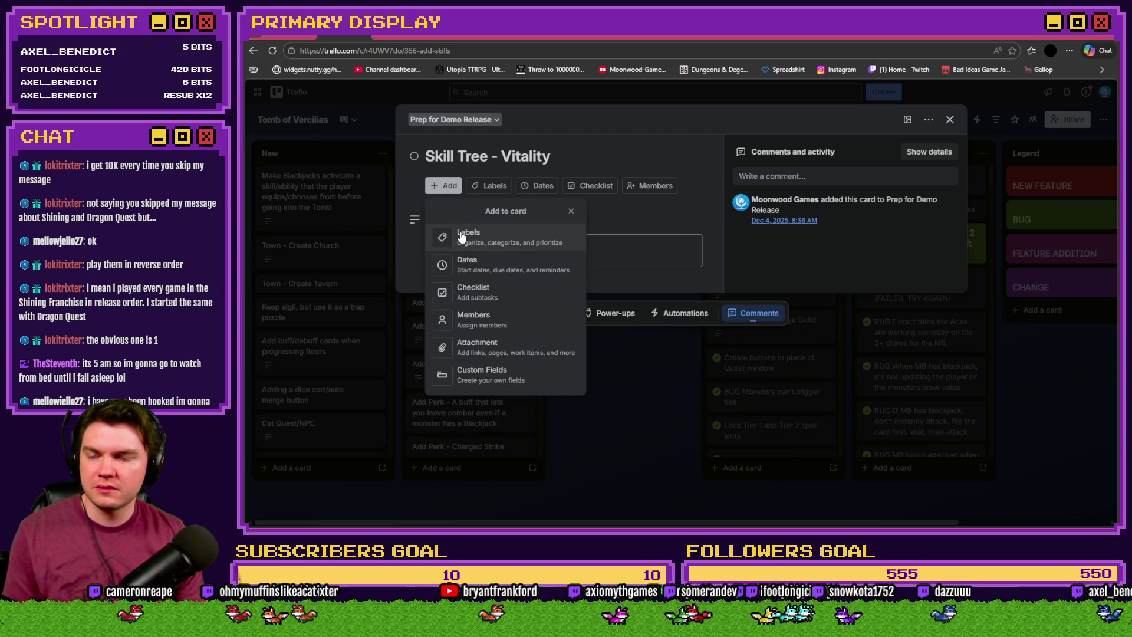
click(466, 292)
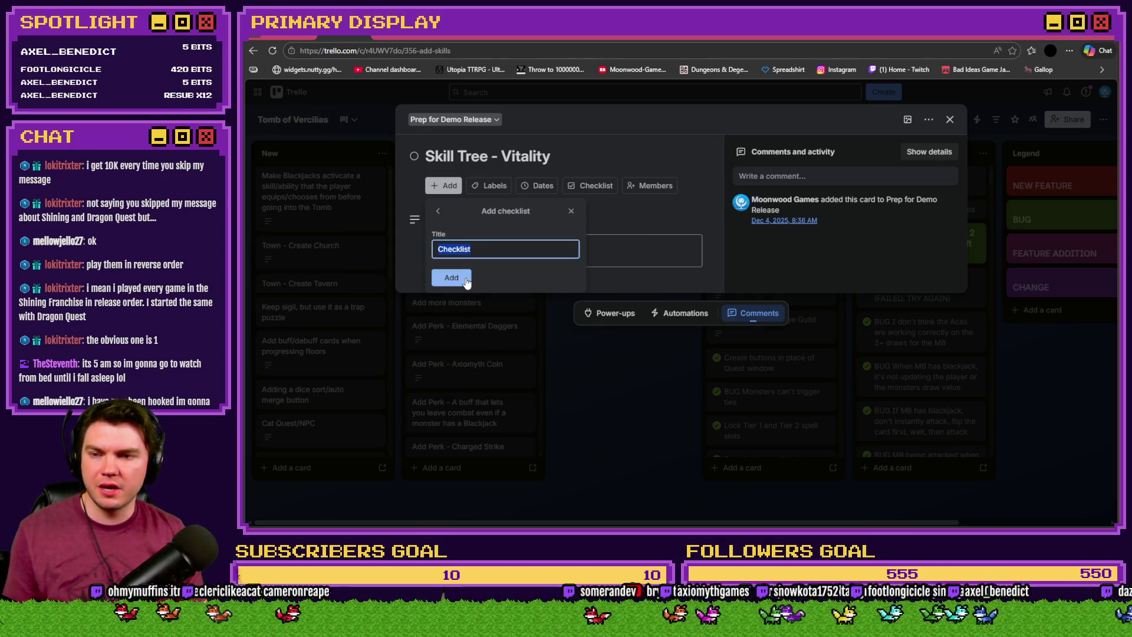
text(Skills)
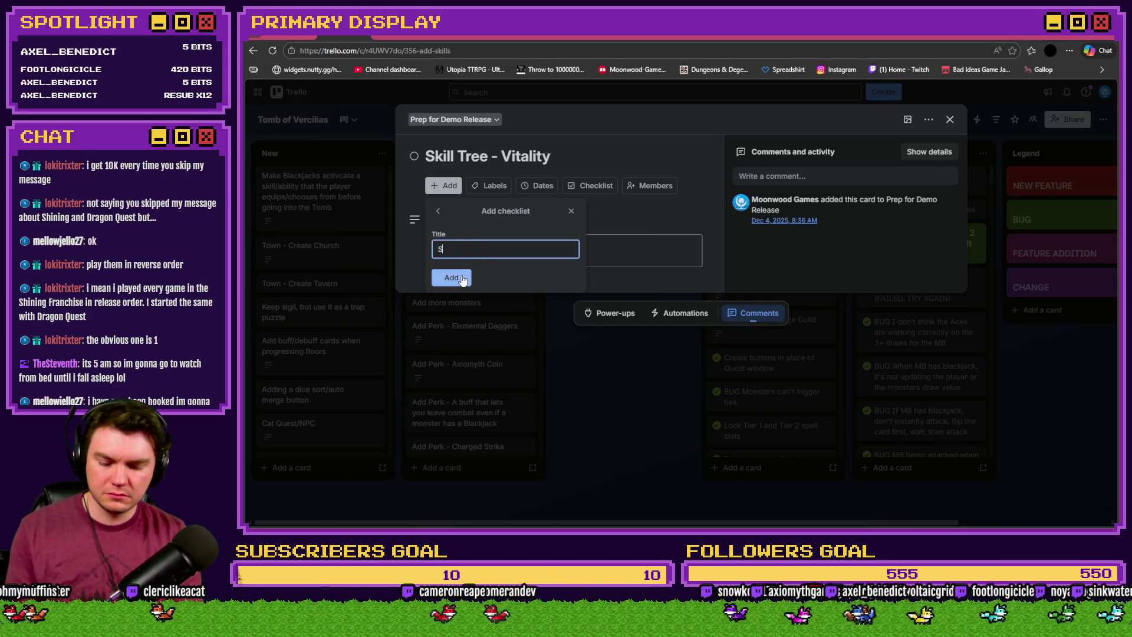
click(463, 280)
text(Enduring Spirit)
key(Return)
key(alt+Tab)
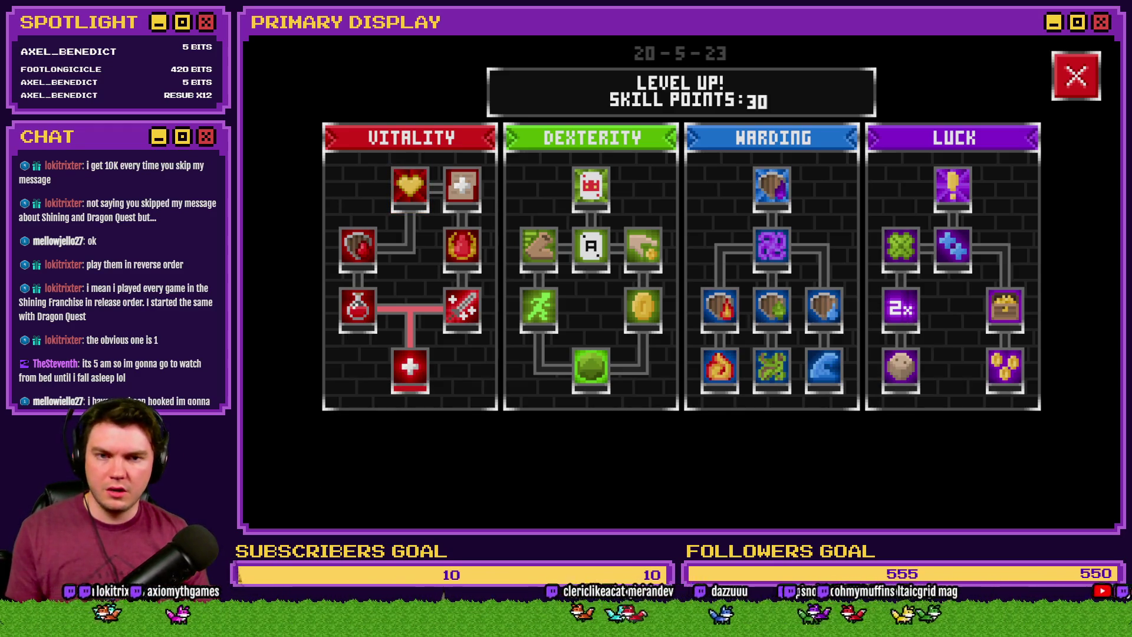
key(alt+Tab)
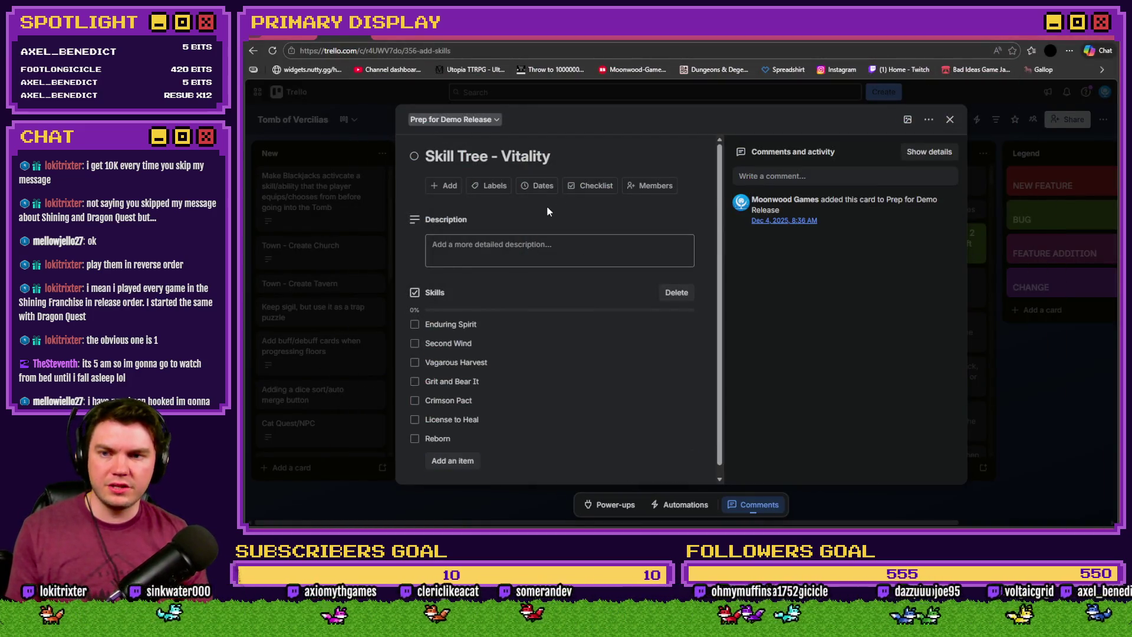
scroll(625, 382, down, 1)
scroll(625, 382, up, 1)
Copy the Vitality card as a new 'Skill Tree - Dexterity' card
click(950, 120)
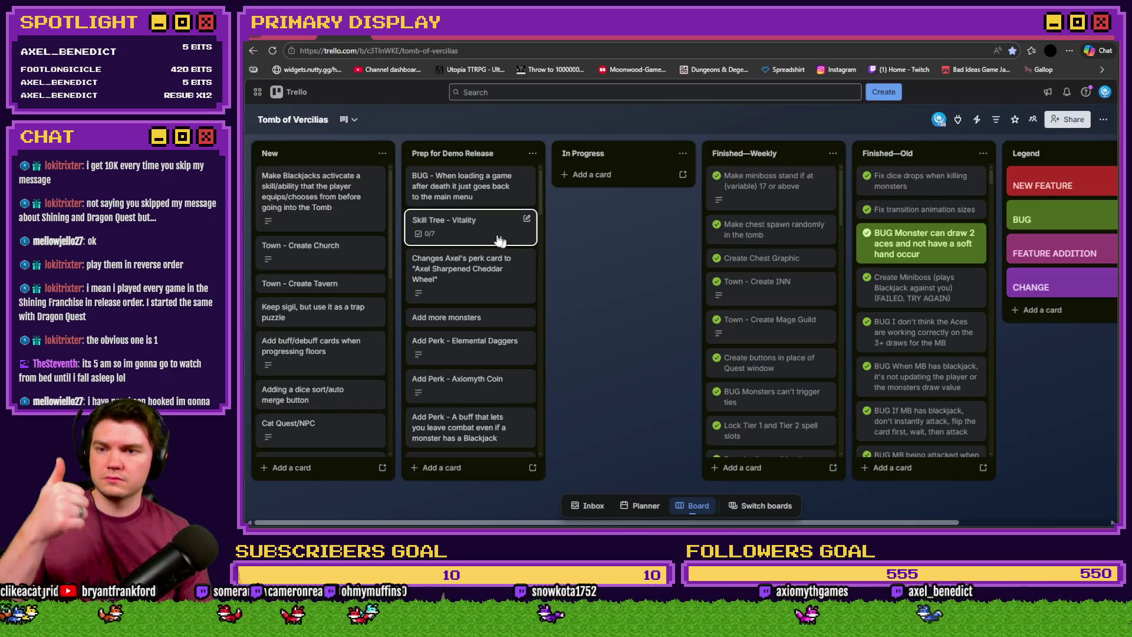
right_click(491, 231)
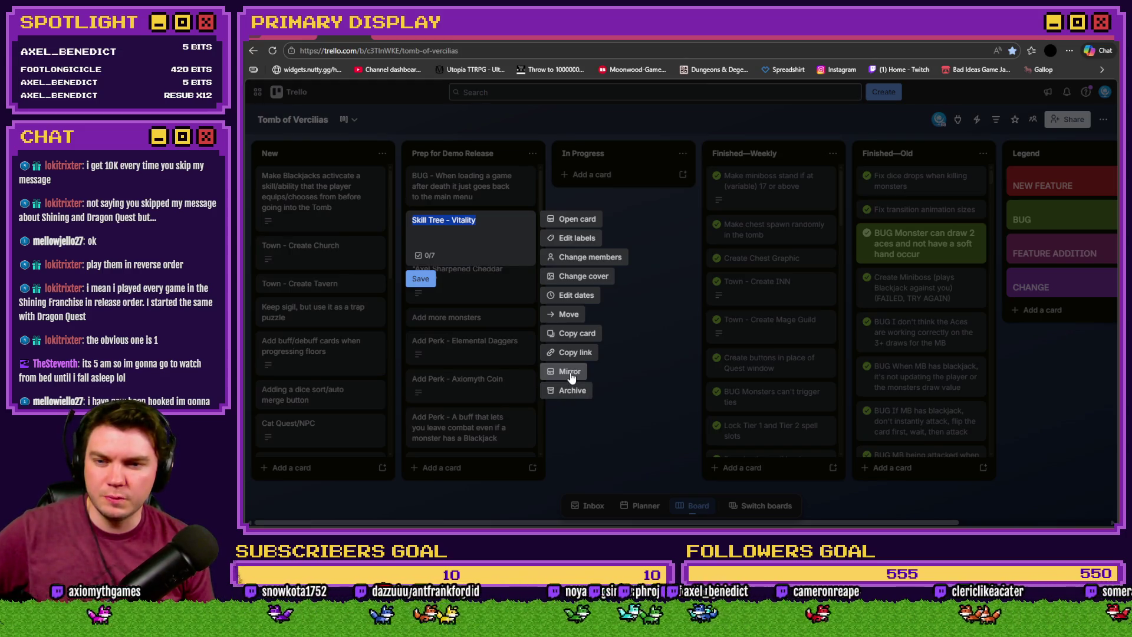
click(581, 334)
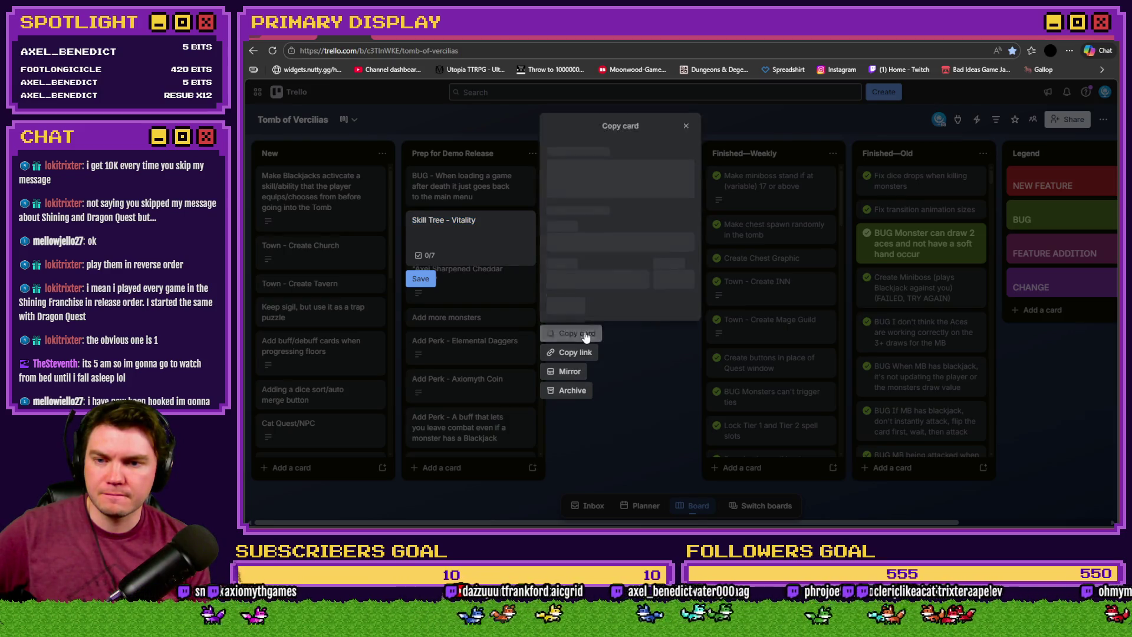
click(620, 321)
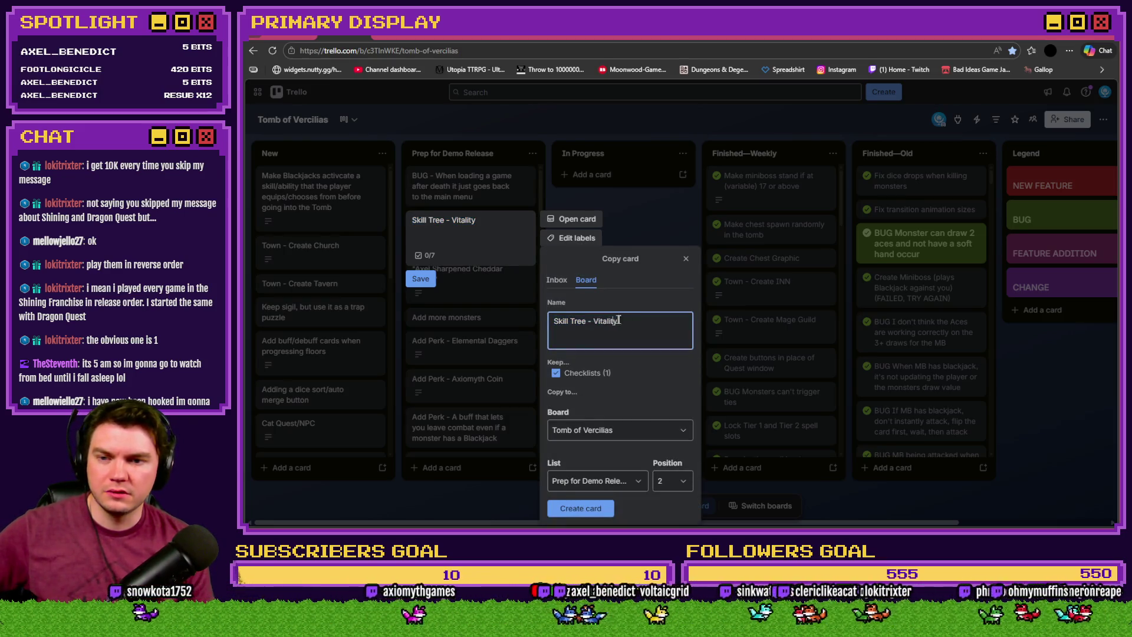
double_click(606, 321)
key(alt+Tab)
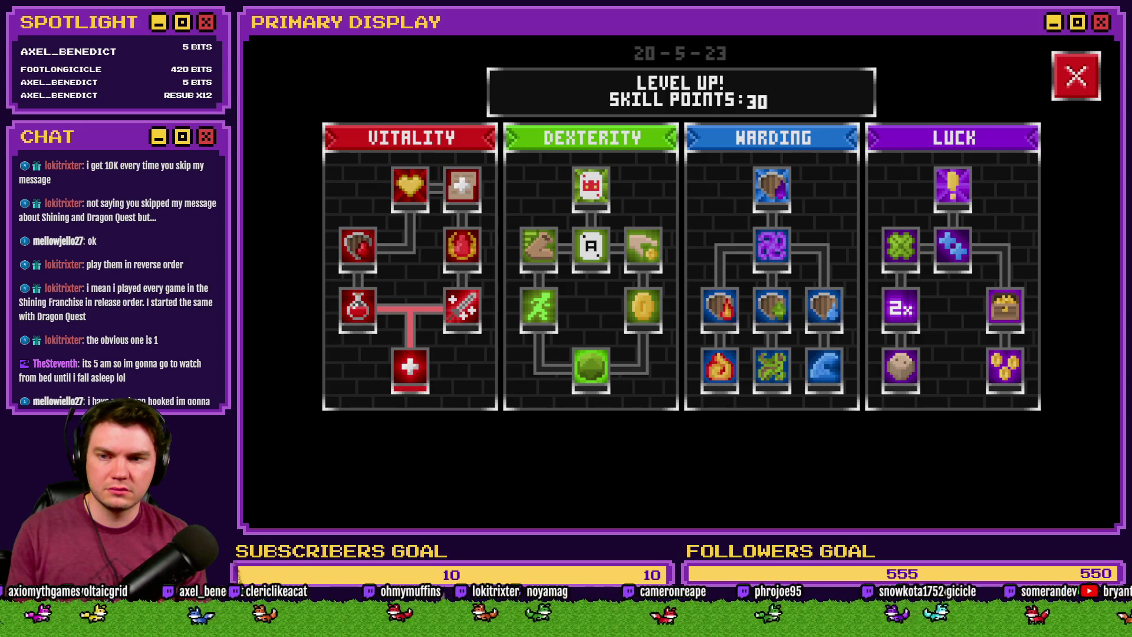
click(1026, 38)
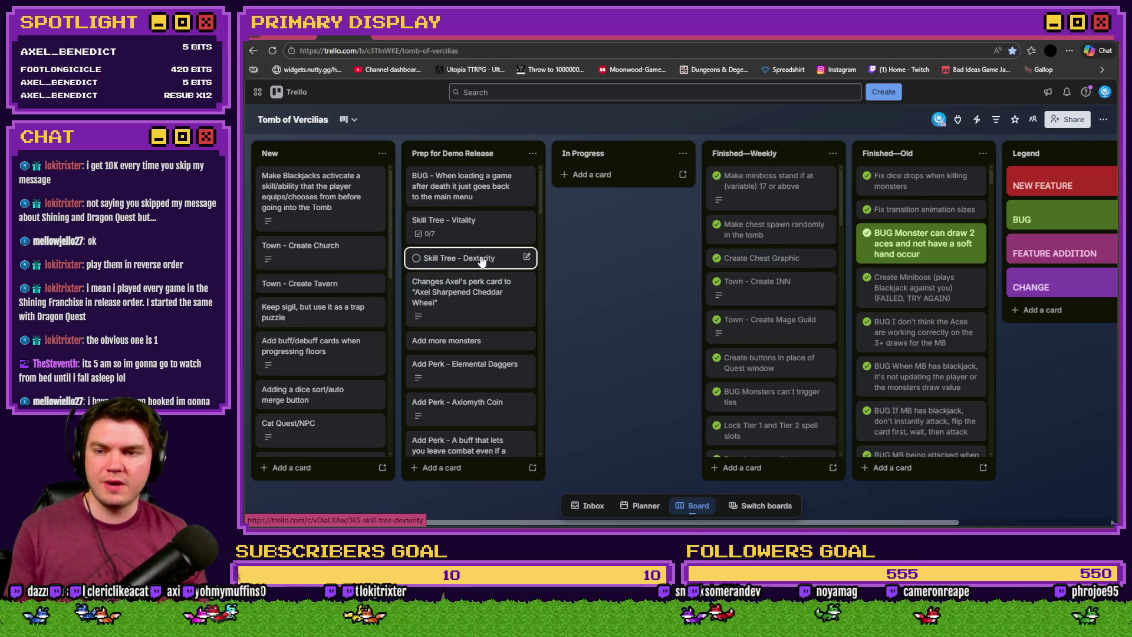
Add an empty 'Skills' checklist to the Skill Tree - Dexterity card
click(454, 260)
click(441, 186)
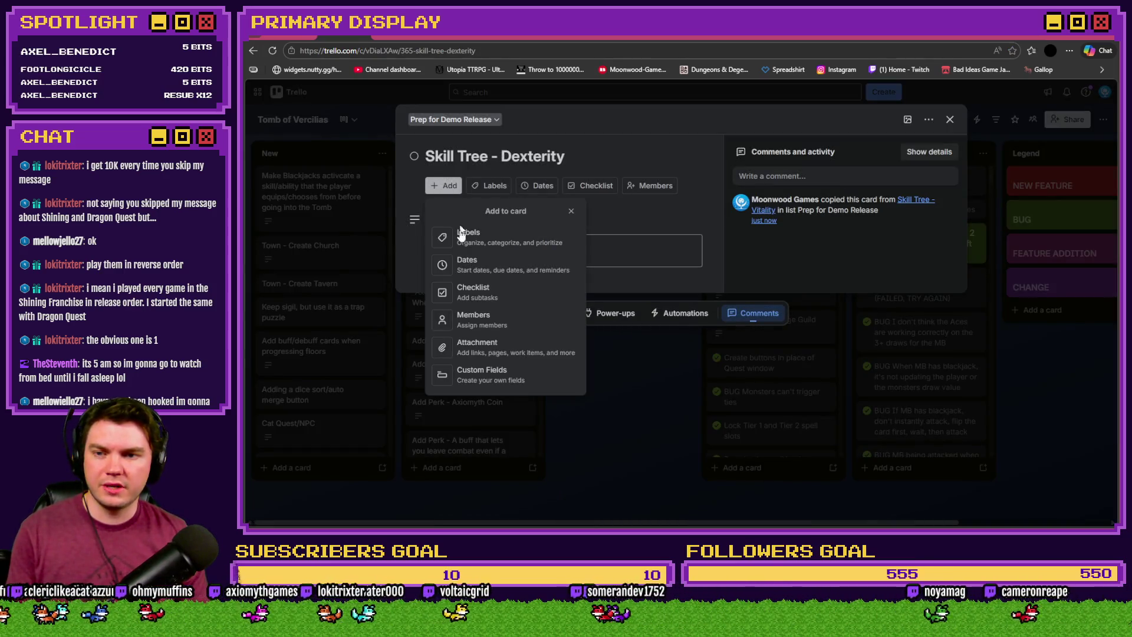
click(481, 292)
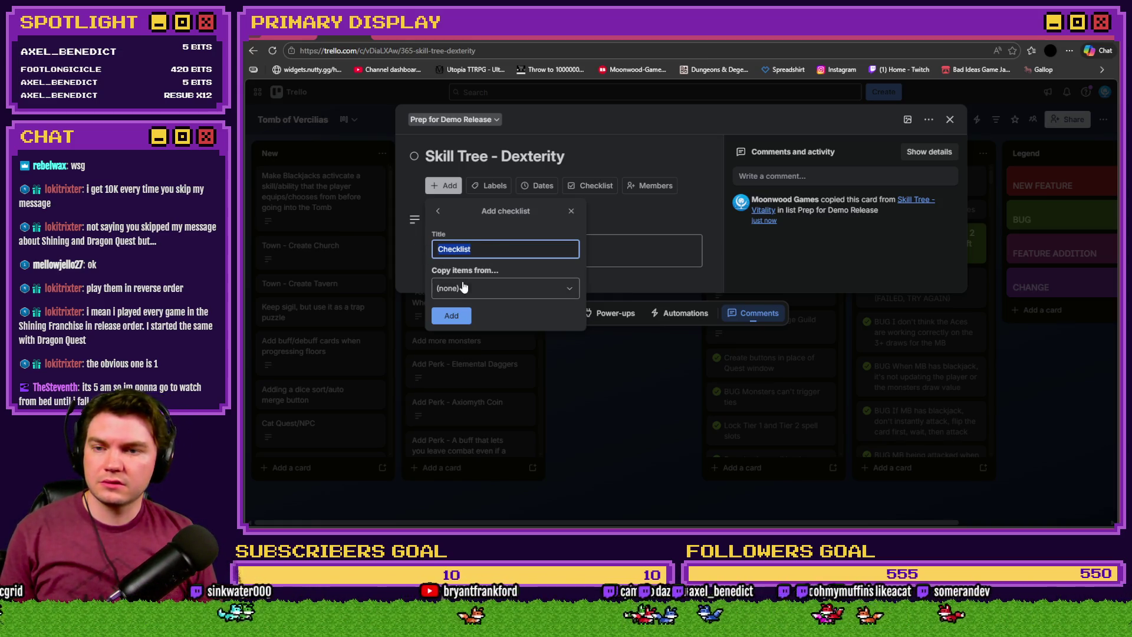
text(Skills)
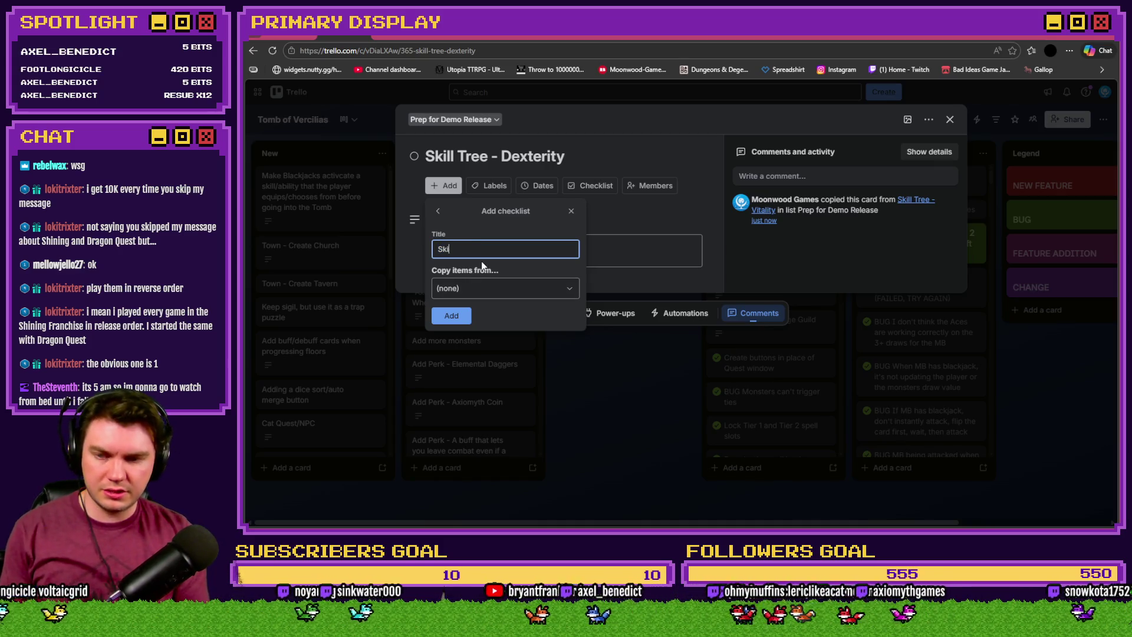
click(458, 316)
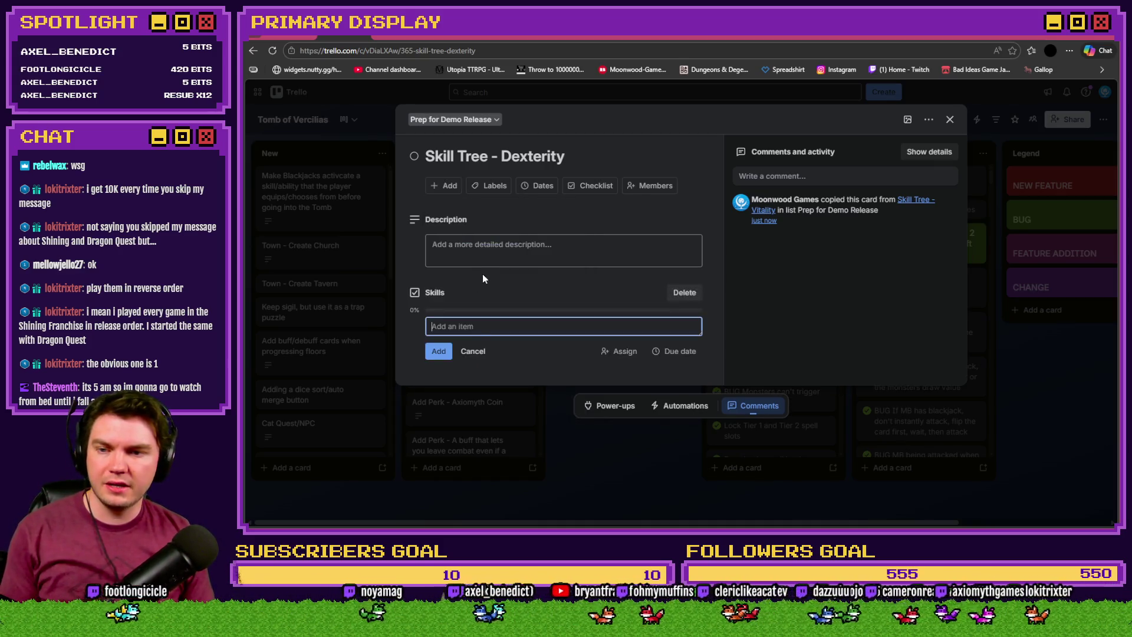
key(alt+Tab)
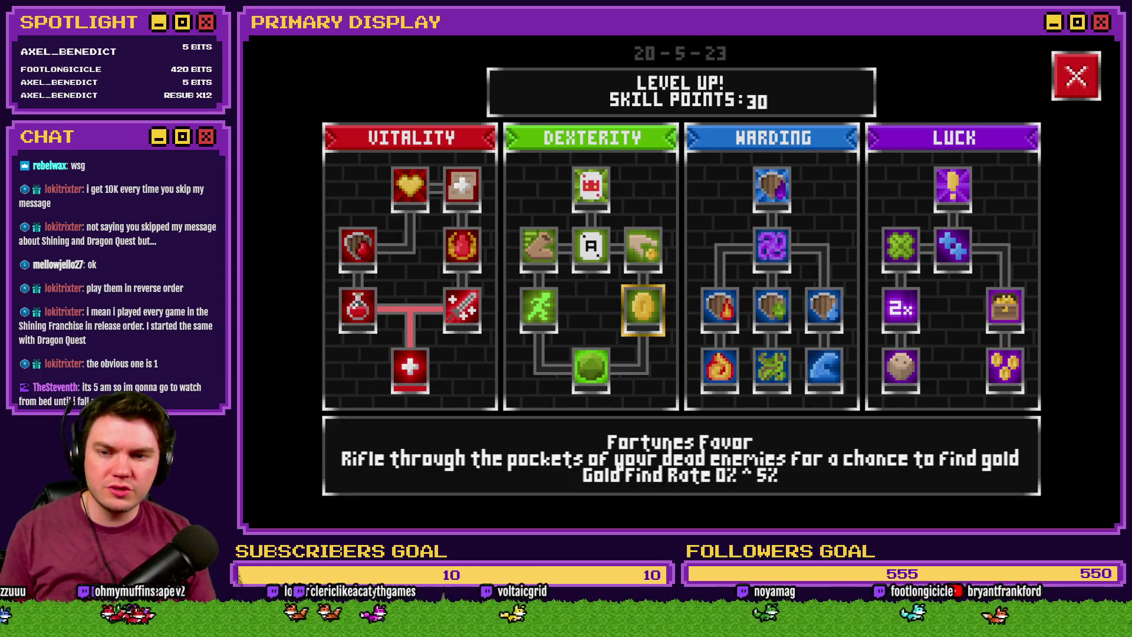
Read the Dexterity skill descriptions such as Swift Evasion, then return to the Dexterity card
key(Left)
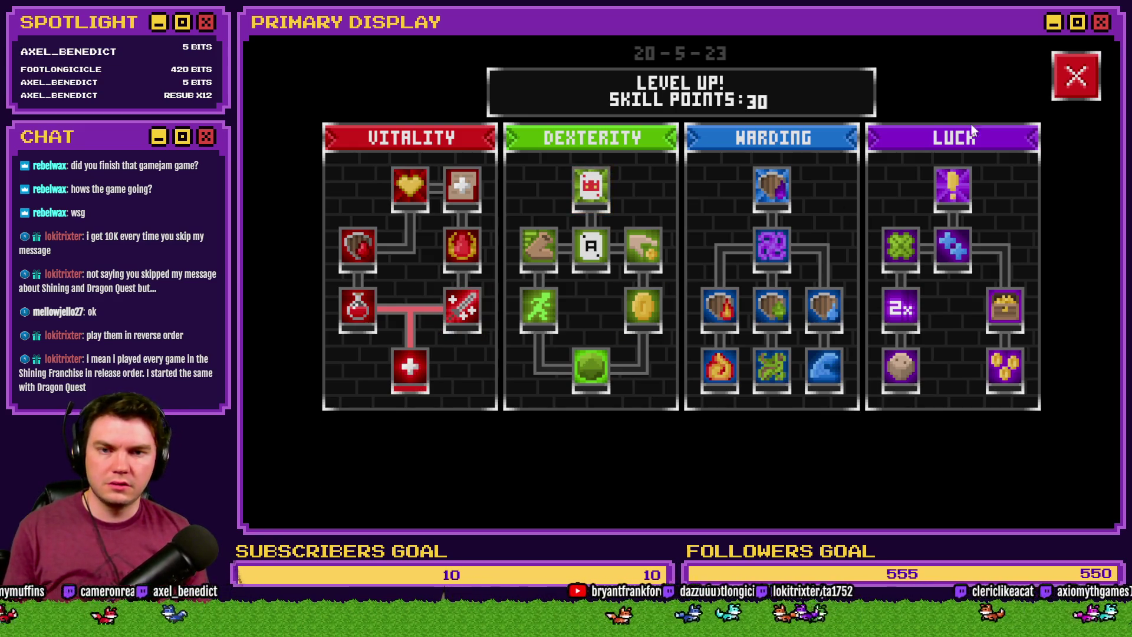
key(alt+Tab)
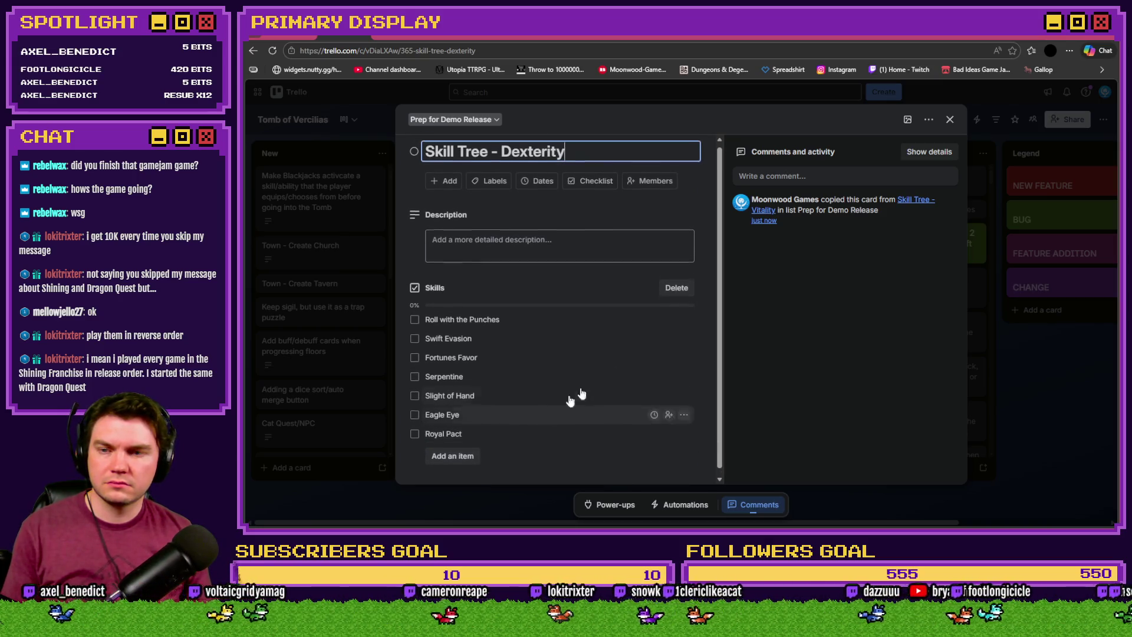
Copy the Dexterity card as 'Skill Tree - Warding' with eight skills, Pyro Ward to Necro Negation
click(950, 120)
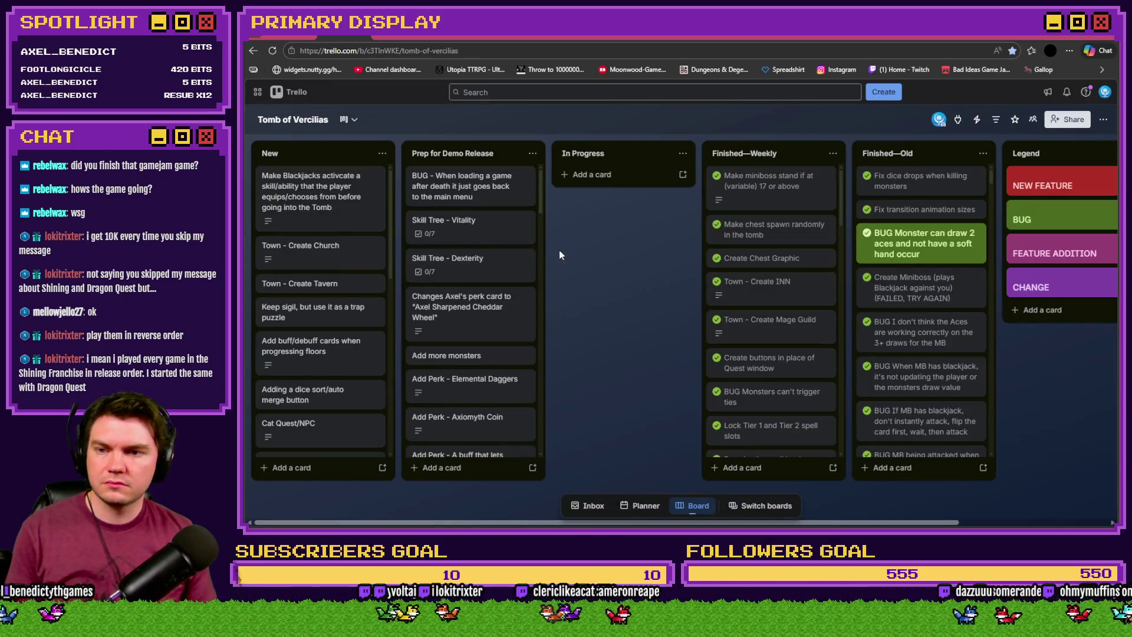
click(527, 256)
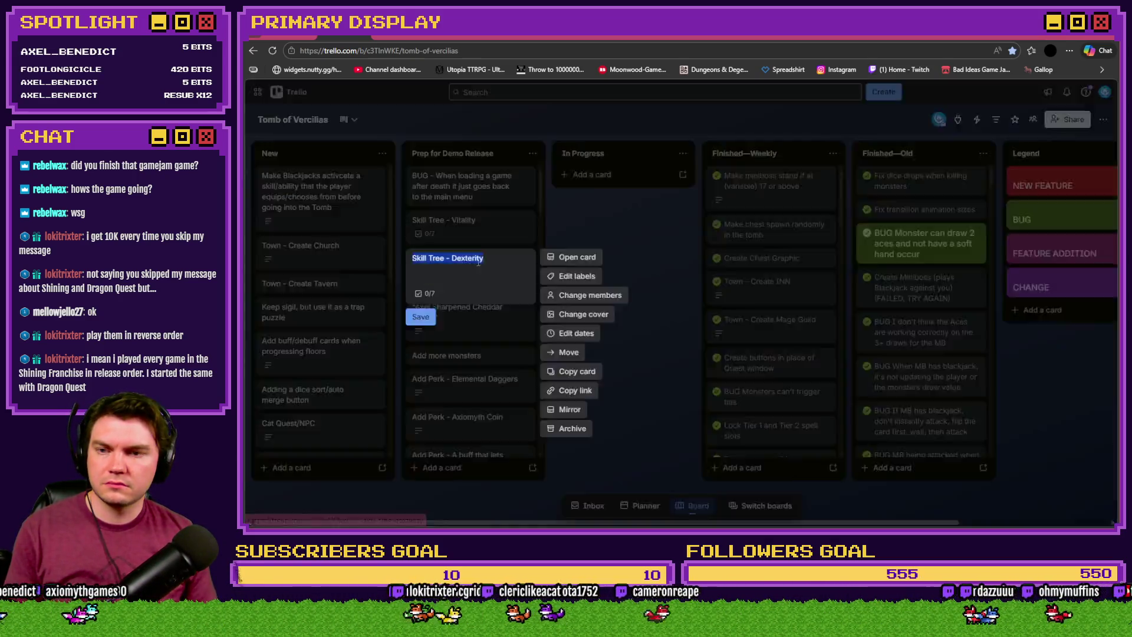
click(581, 370)
double_click(614, 323)
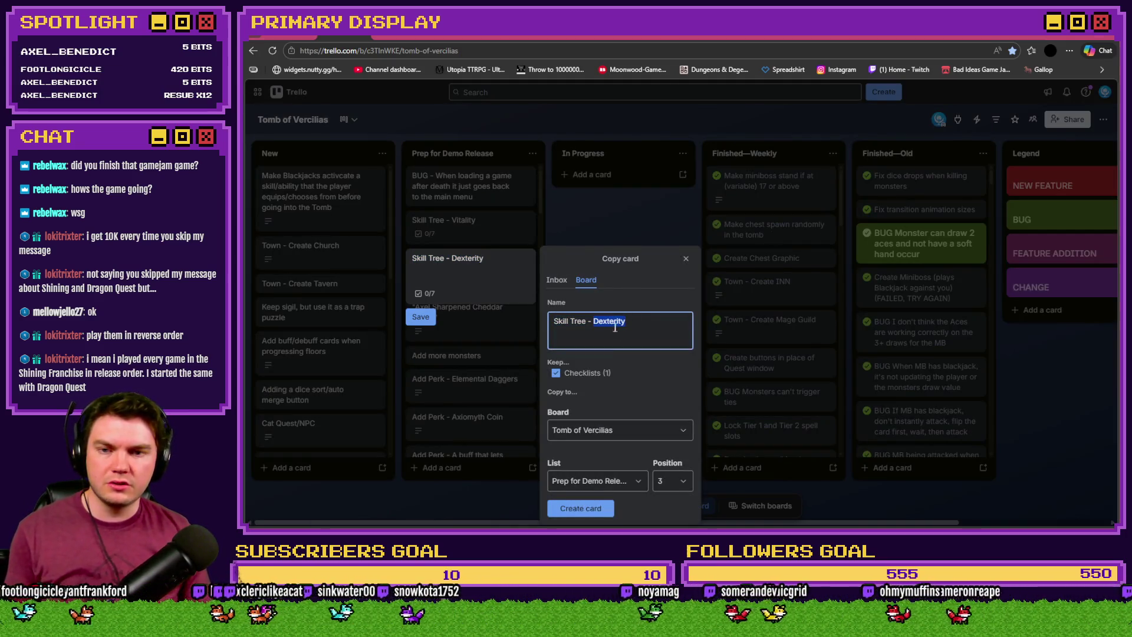
key(alt+Tab)
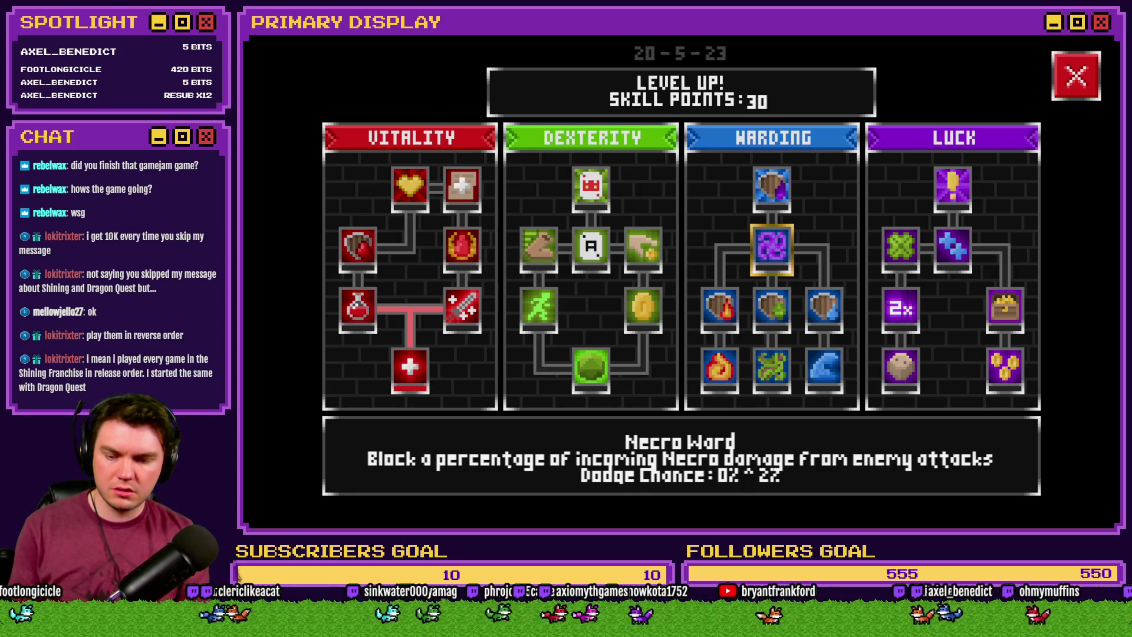
mouse_move(783, 204)
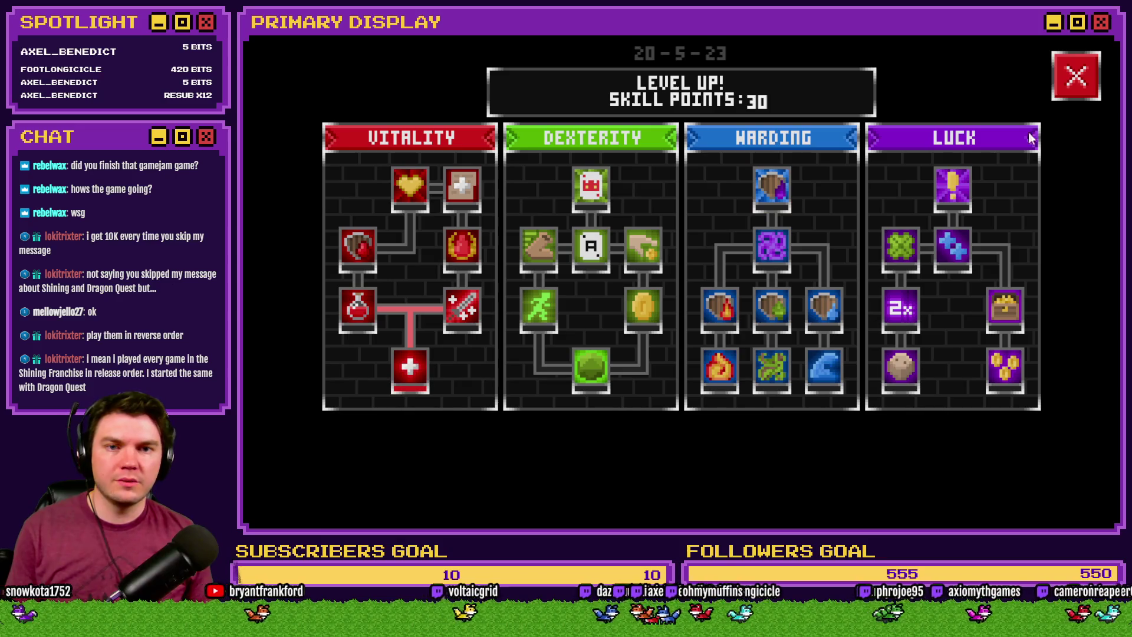
key(alt+Return)
click(946, 55)
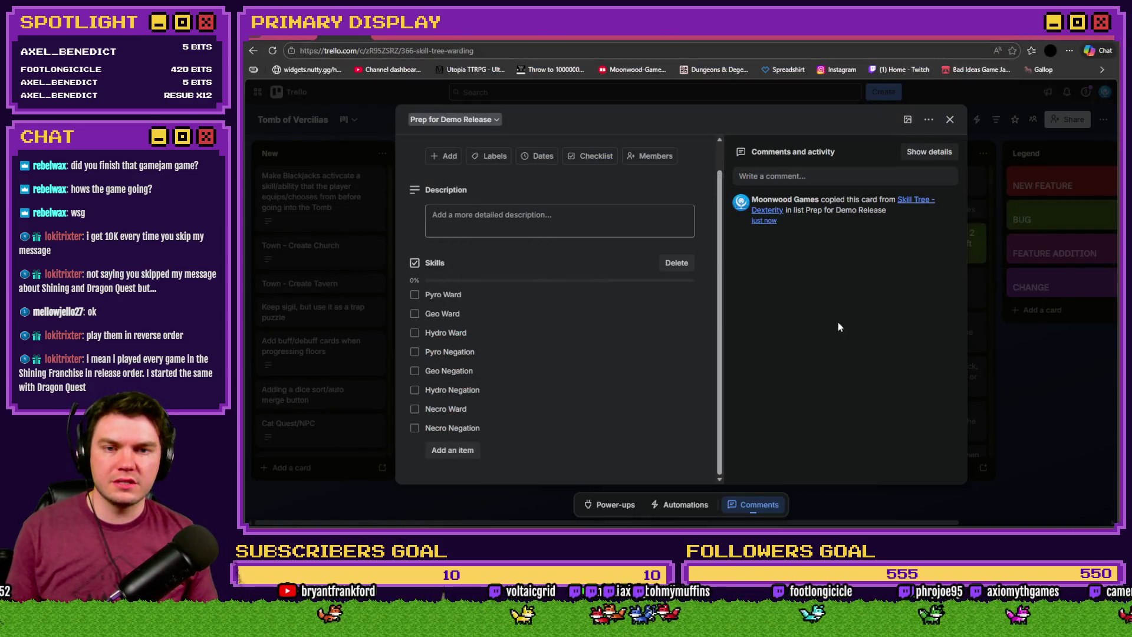
Copy the Warding card as 'Skill Tree - Luck', placed at position 5
click(950, 119)
right_click(506, 304)
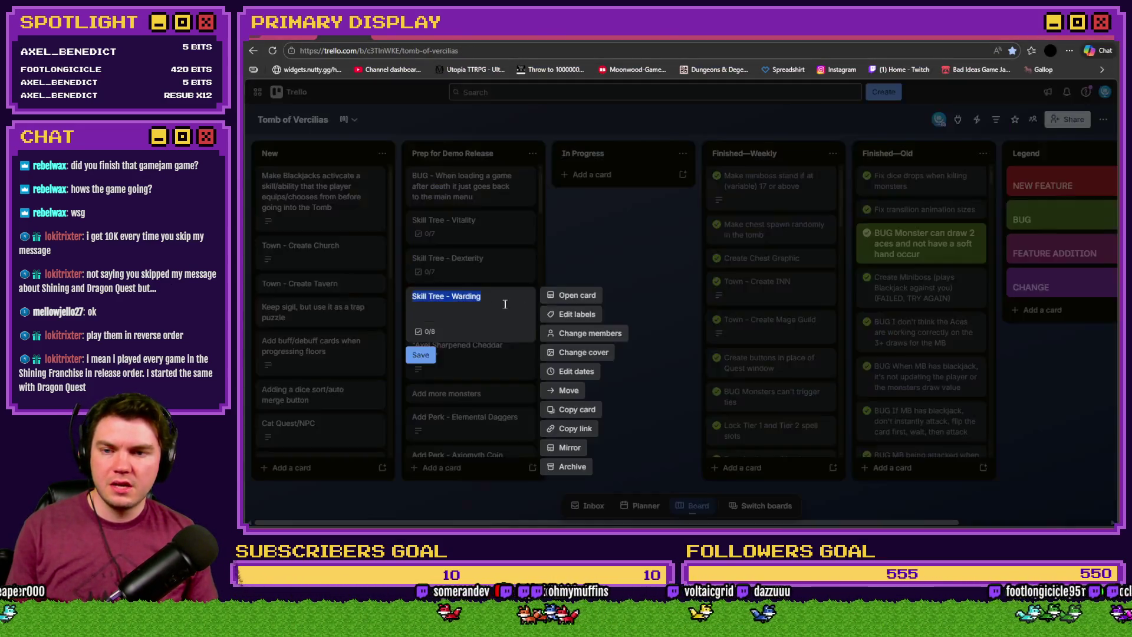
click(576, 409)
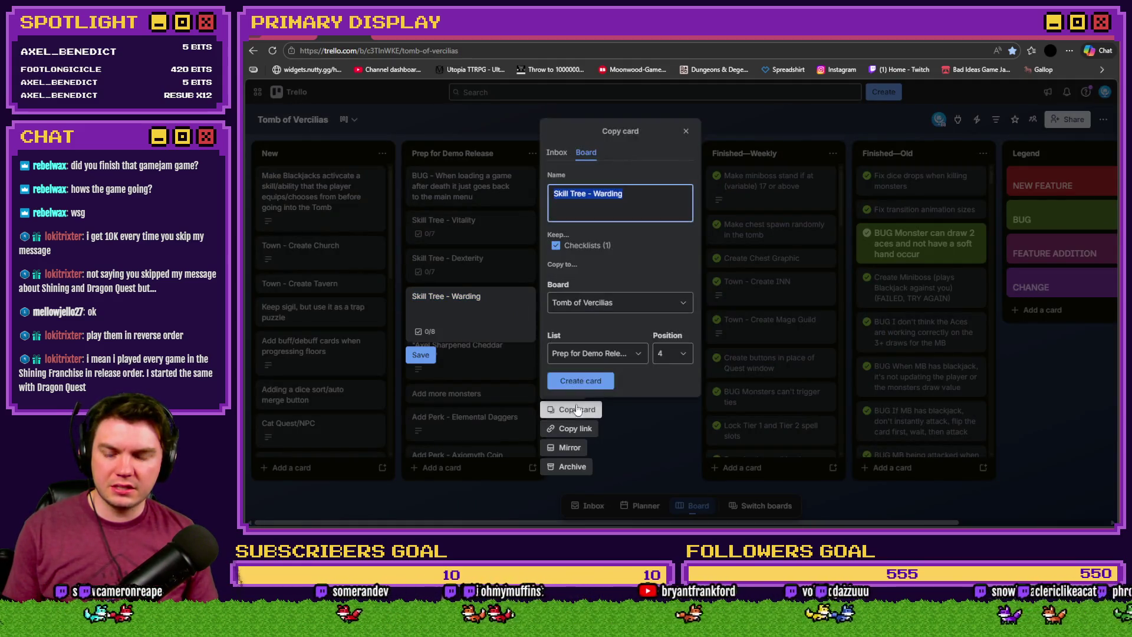
double_click(609, 194)
key(alt+Tab)
key(alt+Tab)
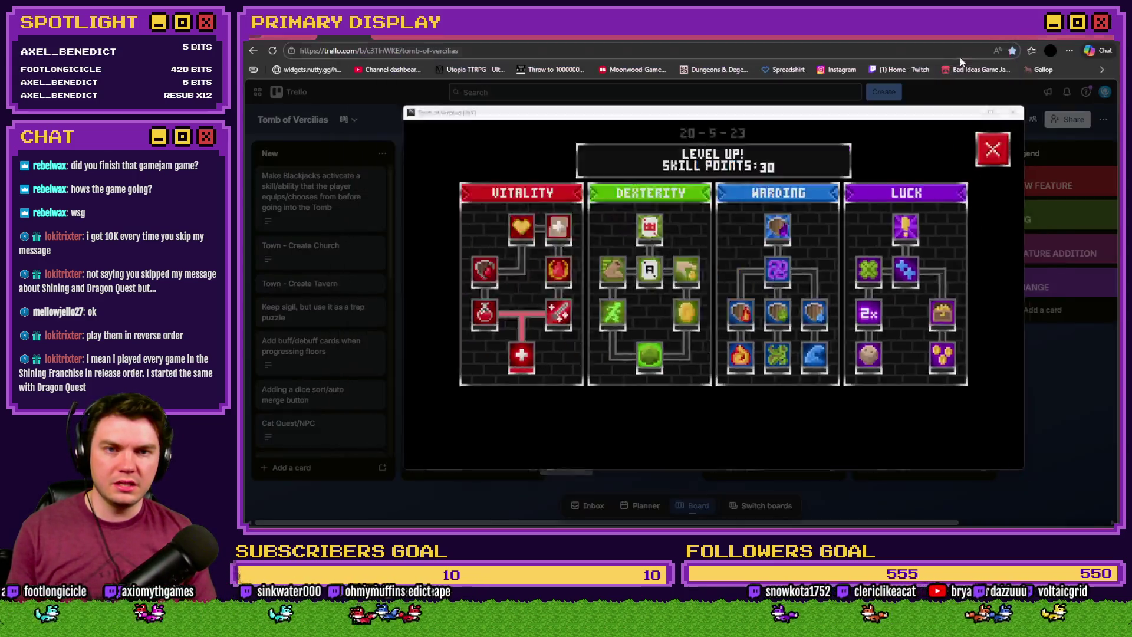
text(Luck)
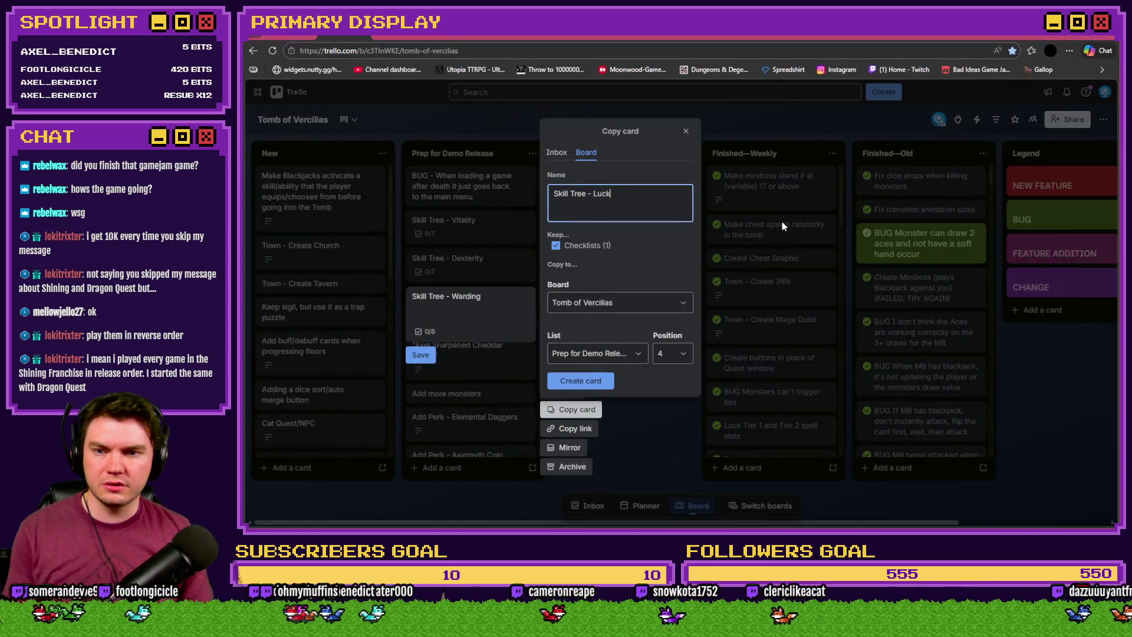
click(671, 361)
click(666, 451)
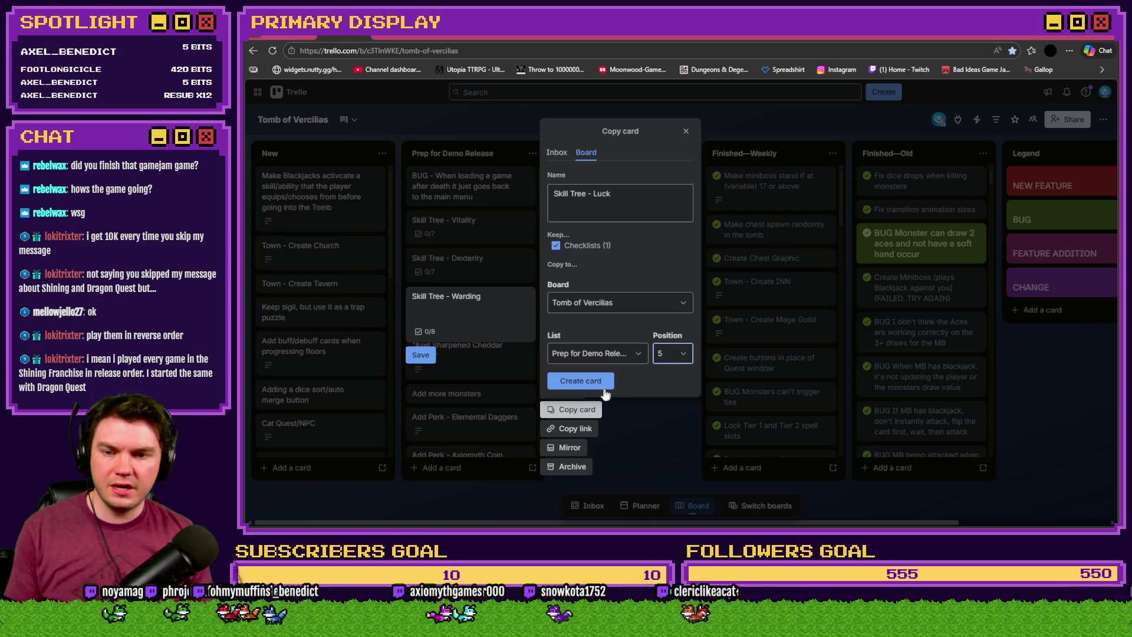
click(596, 382)
Open the Skill Tree - Luck card and review the Luck skills in the game
click(519, 332)
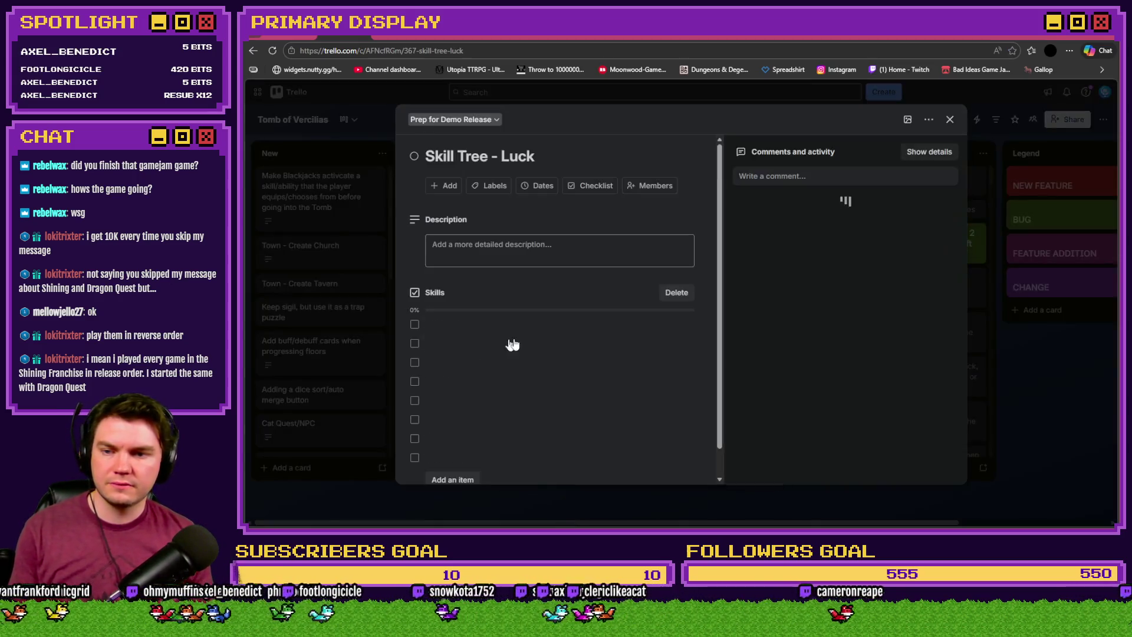
click(519, 331)
key(alt+Tab)
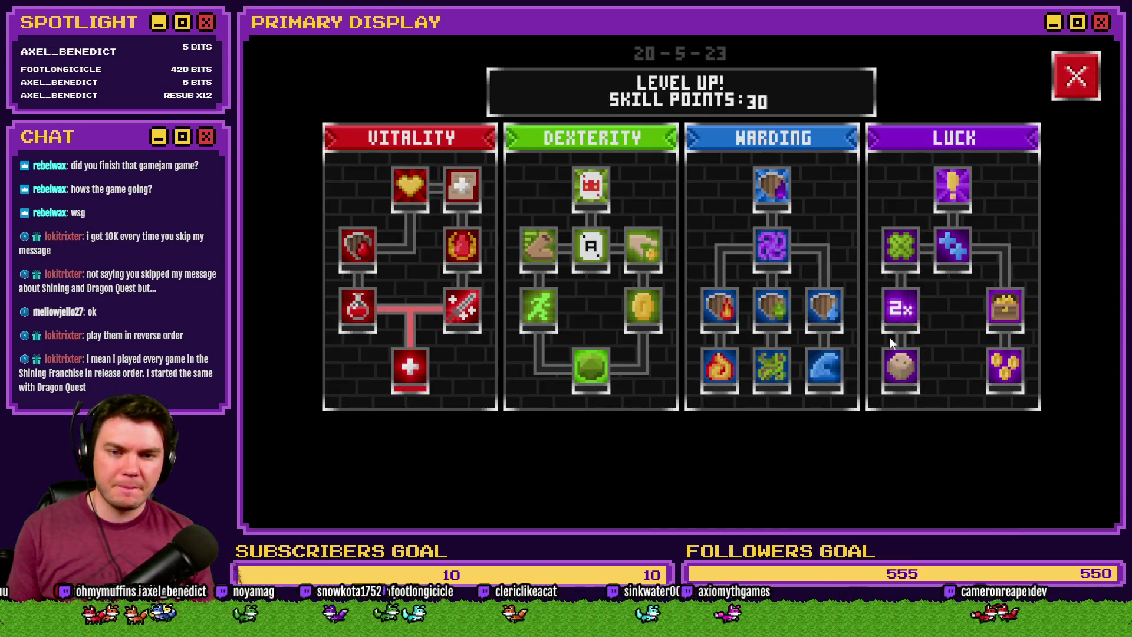
mouse_move(910, 378)
mouse_move(1020, 378)
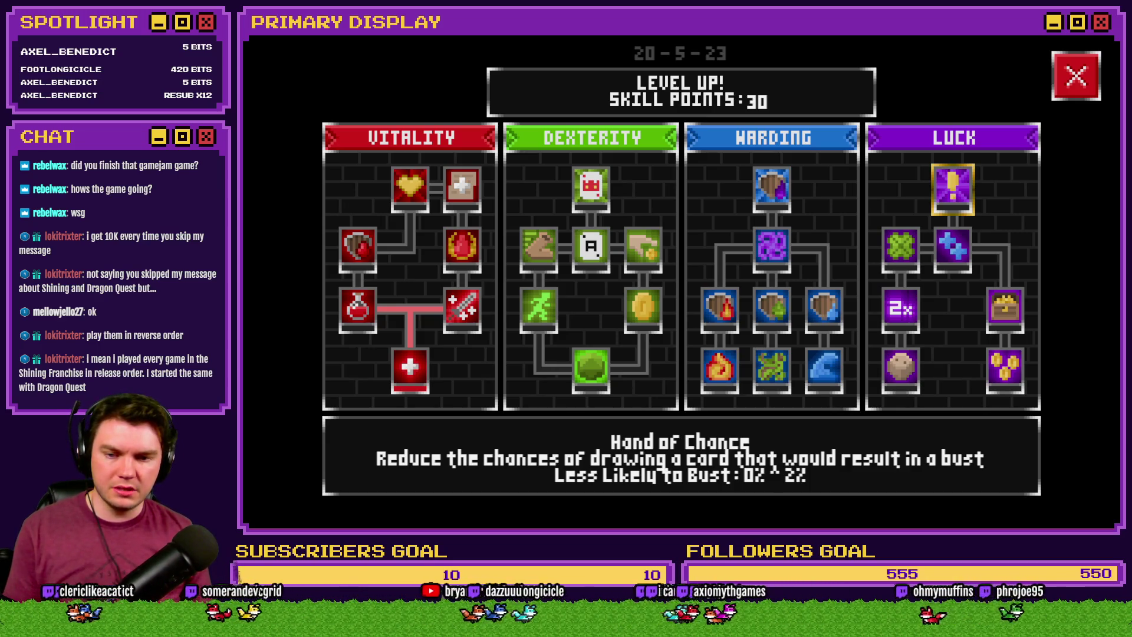
key(Escape)
key(Escape)
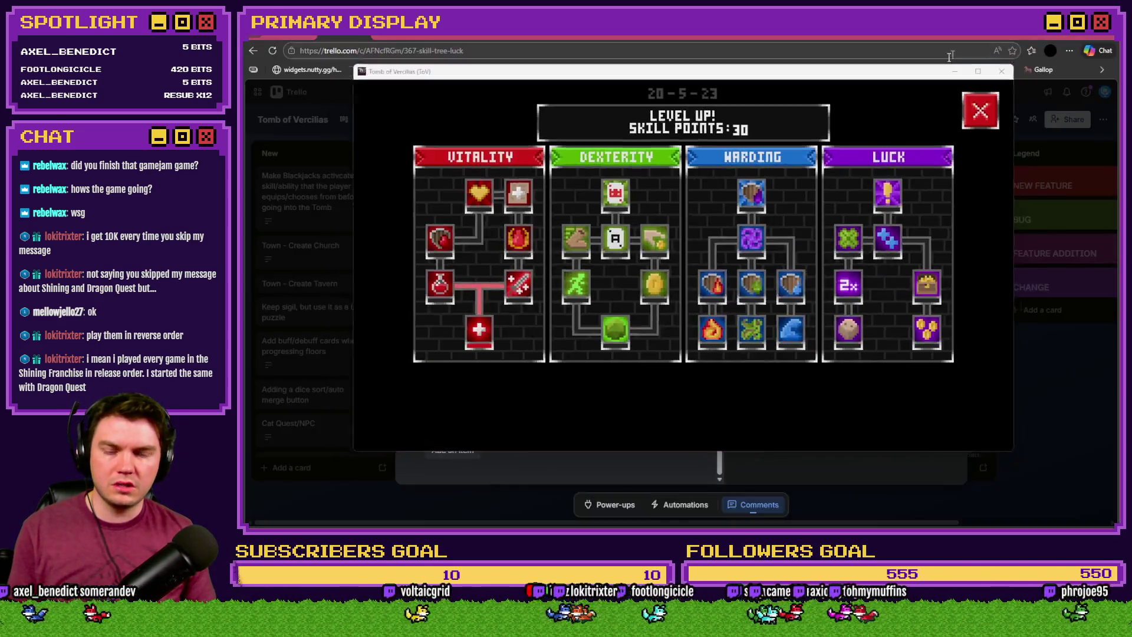
Close the Luck card, glance at the game, then show the Bad Ideas Game Jam 2026 itch.io tab
click(957, 93)
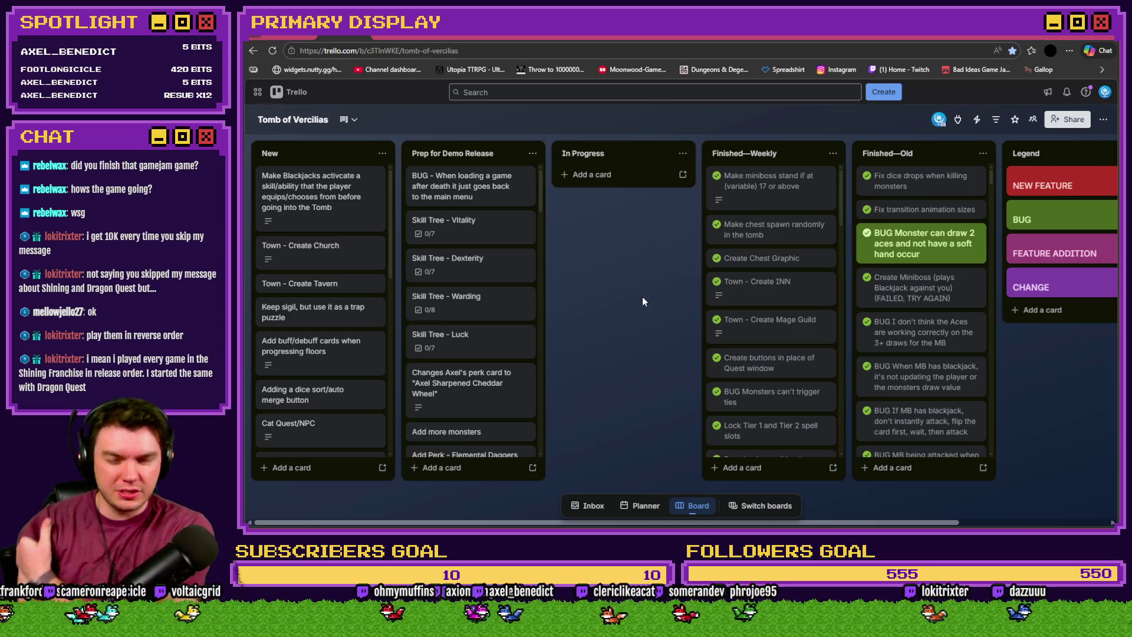
key(alt+Tab)
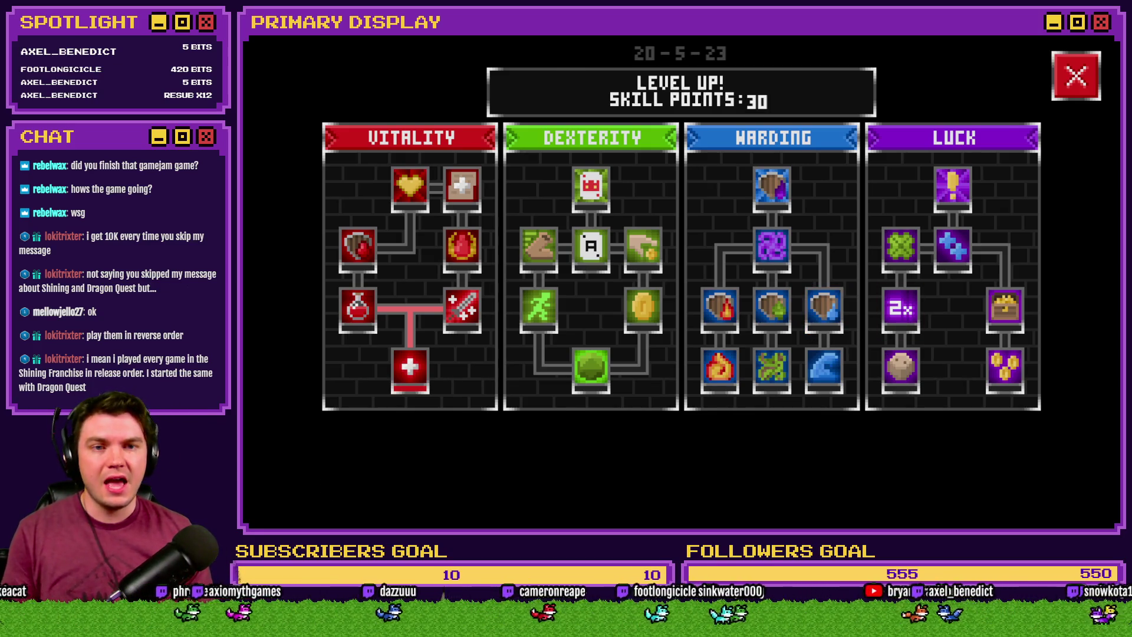
key(alt+Tab)
key(ctrl+Tab)
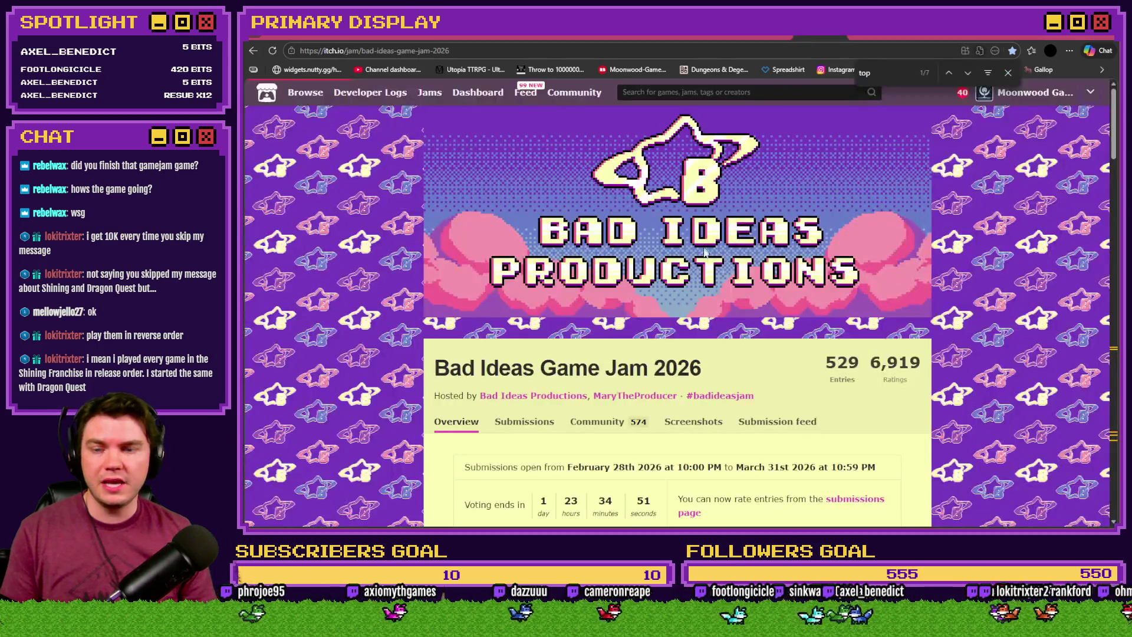
List the jam's submissions sorted by Popular and open the UNBAWKSED entry
click(525, 421)
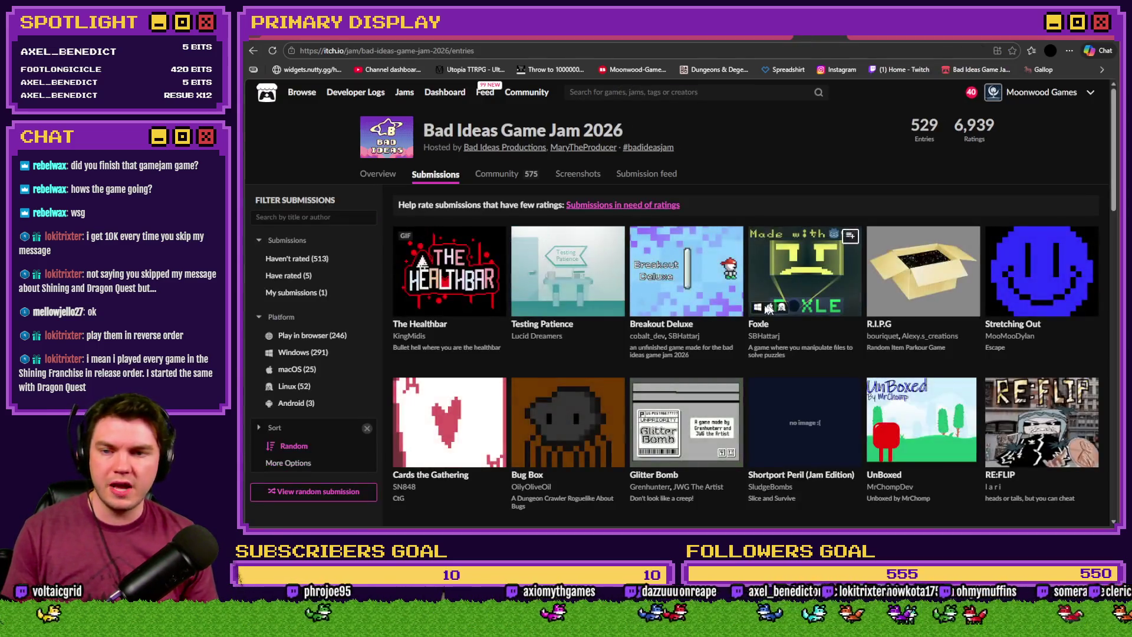
click(294, 464)
click(298, 447)
click(760, 324)
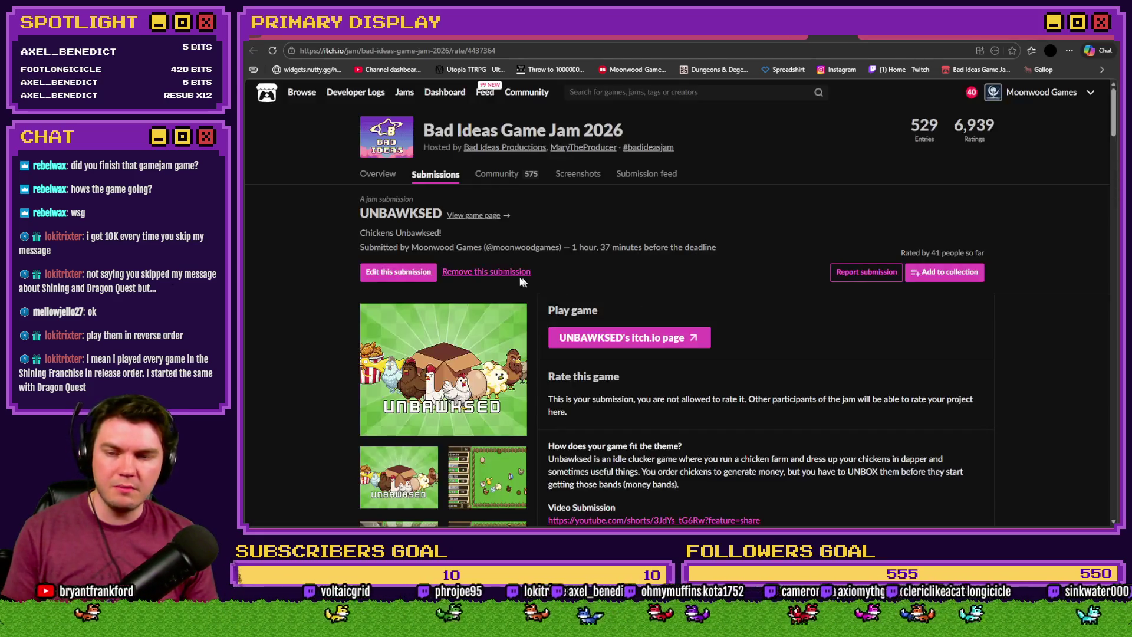
Go to the UNBAWKSED game page and run the game in the browser
click(472, 216)
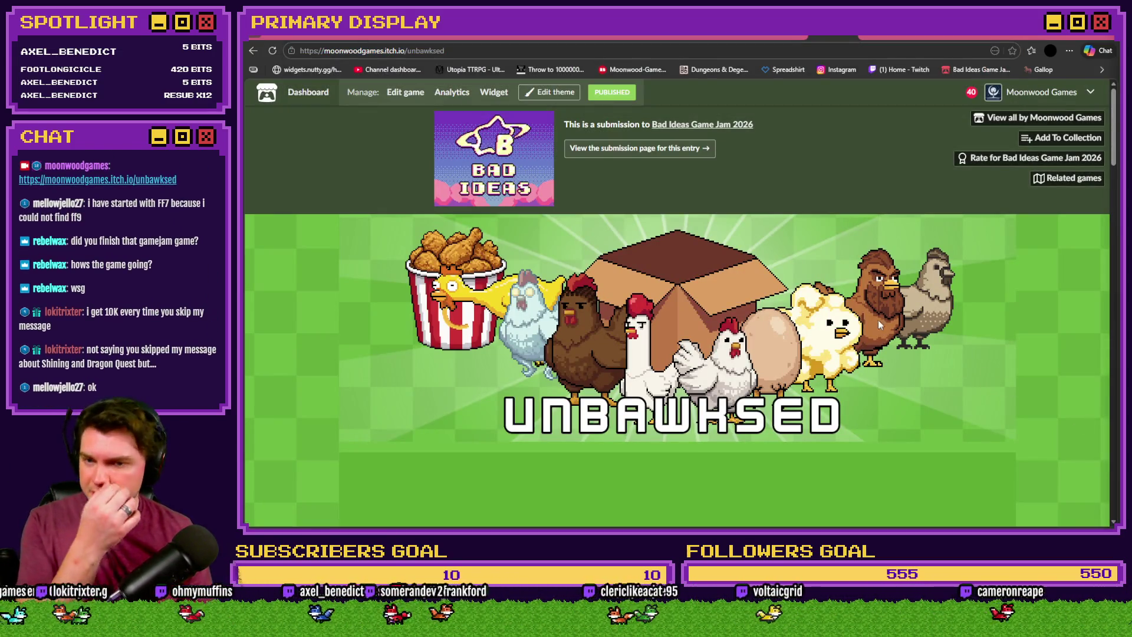
scroll(932, 323, down, 3)
scroll(1014, 318, down, 6)
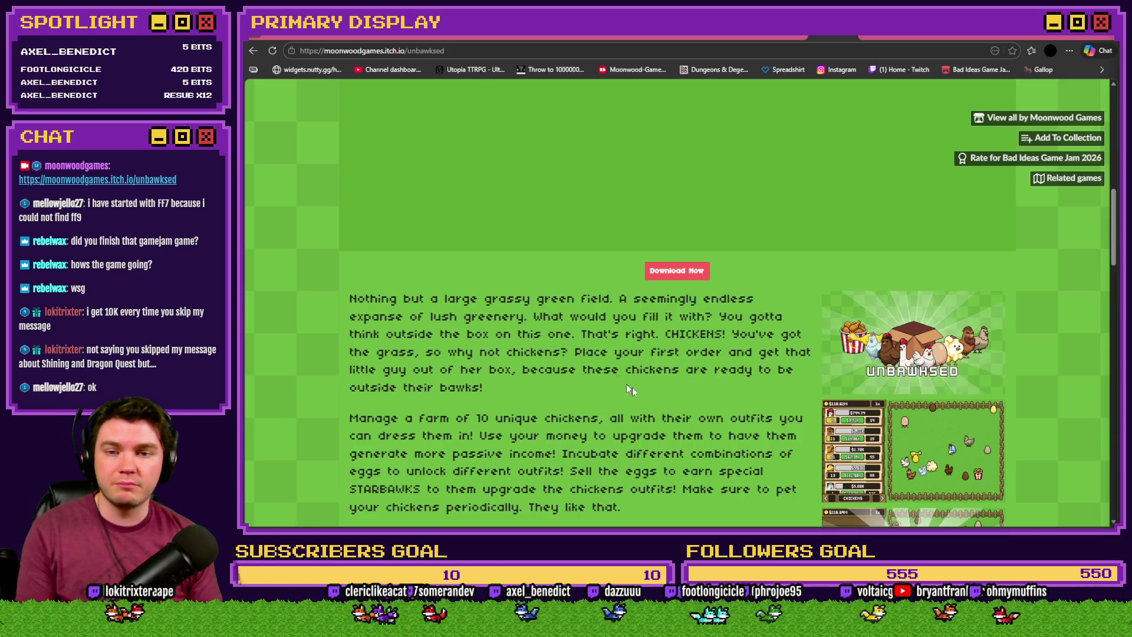
scroll(632, 386, up, 5)
scroll(682, 379, down, 2)
click(689, 328)
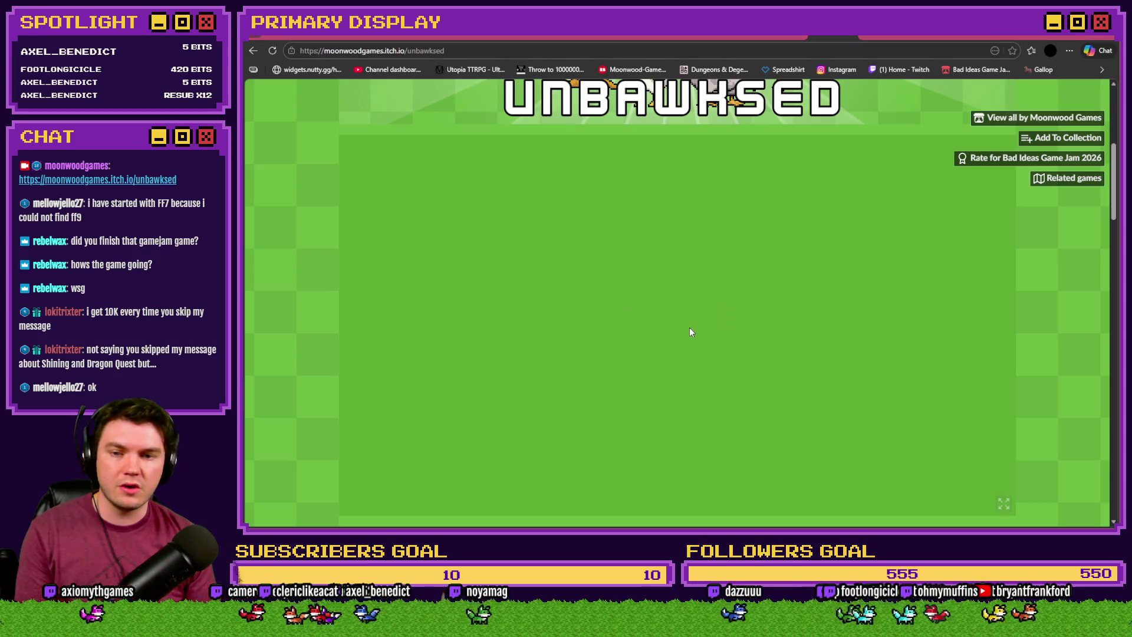
Dismiss the welcome-back message and buy chicken upgrades ten at a time with 10x
scroll(1112, 218, down, 1)
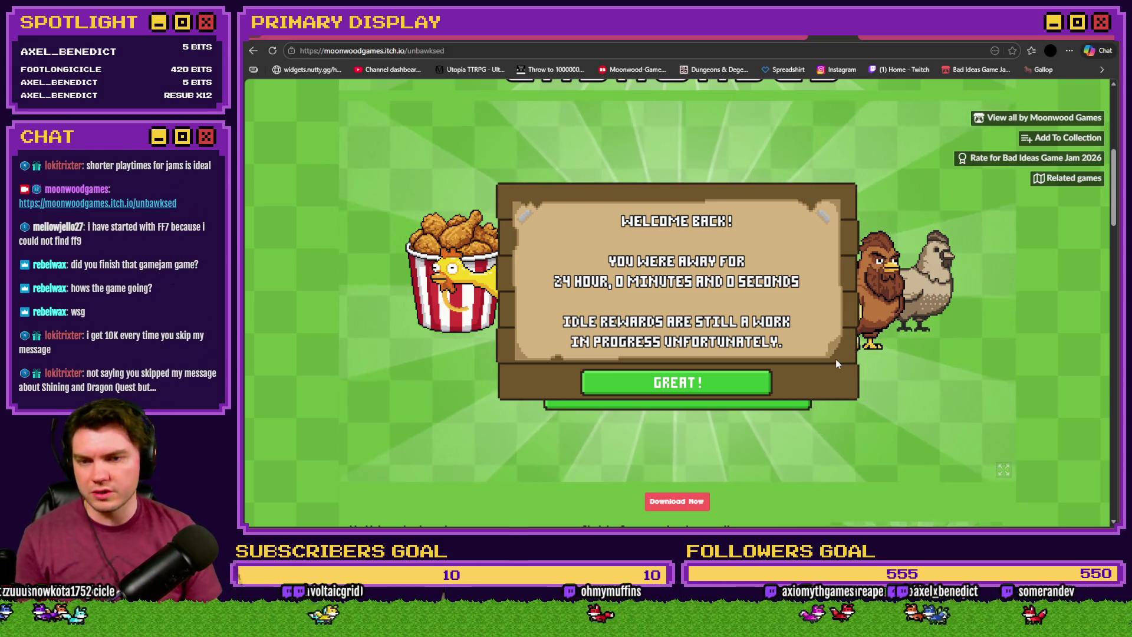
click(712, 384)
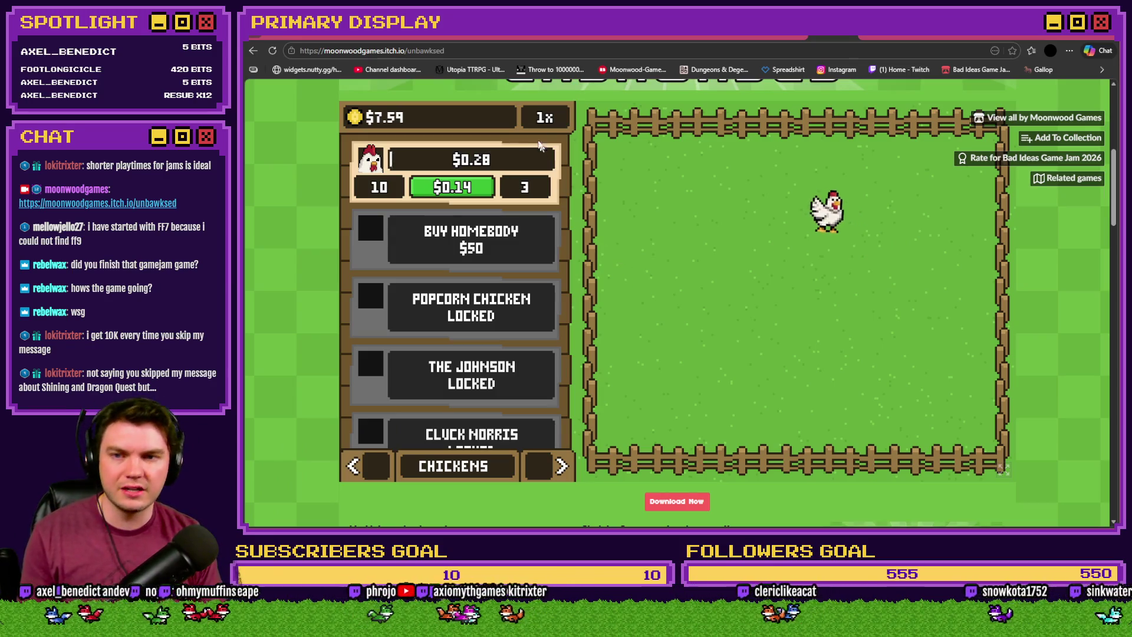
click(560, 125)
click(463, 189)
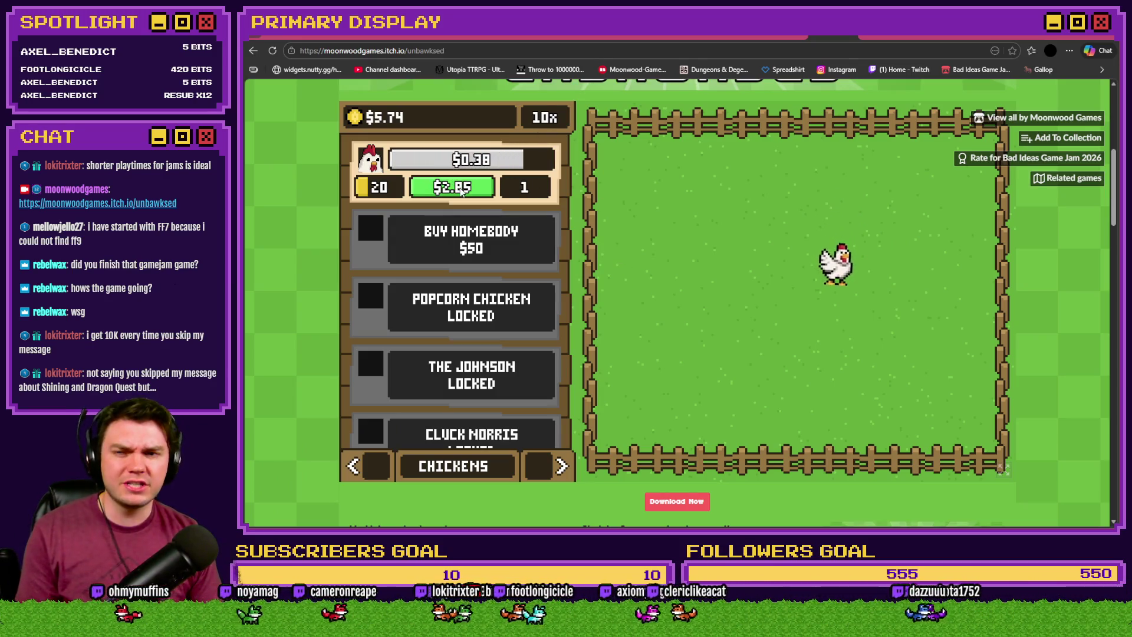
click(463, 190)
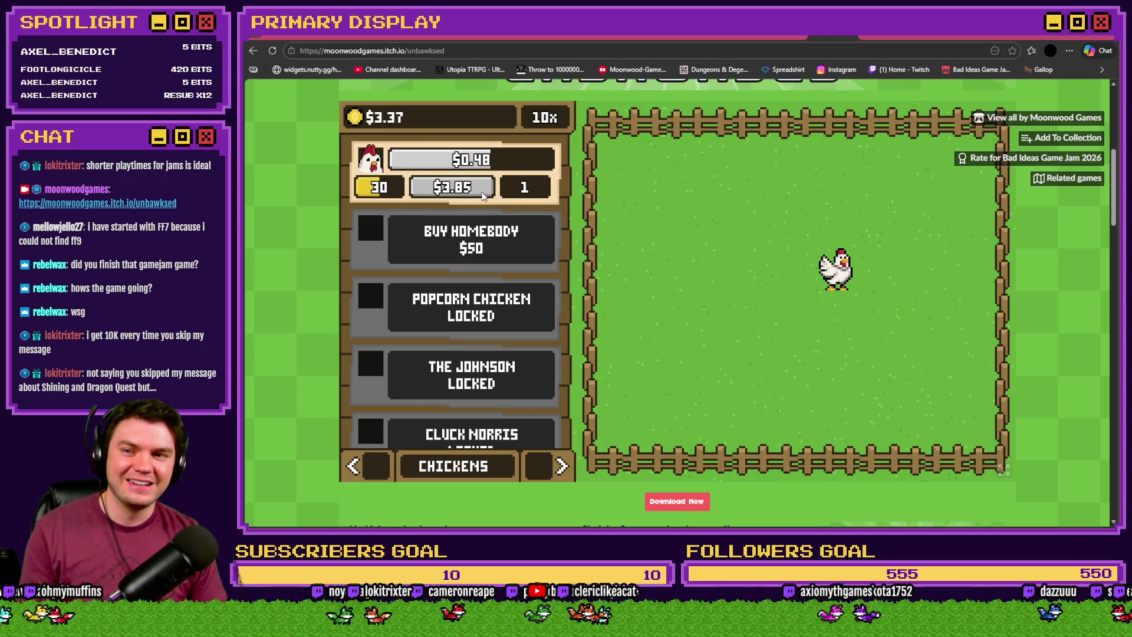
click(468, 190)
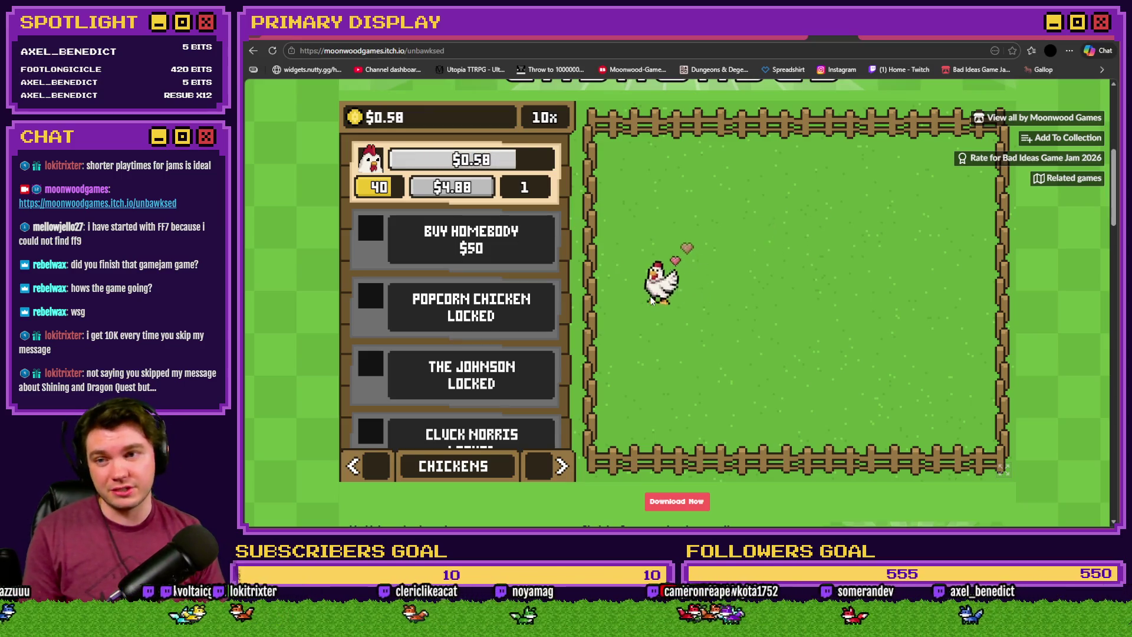
Pet the chicken for money, buy more upgrades, and unlock the $50 Homebody chicken from its crate
mouse_move(649, 297)
mouse_down()
mouse_move(917, 415)
mouse_move(842, 326)
mouse_up()
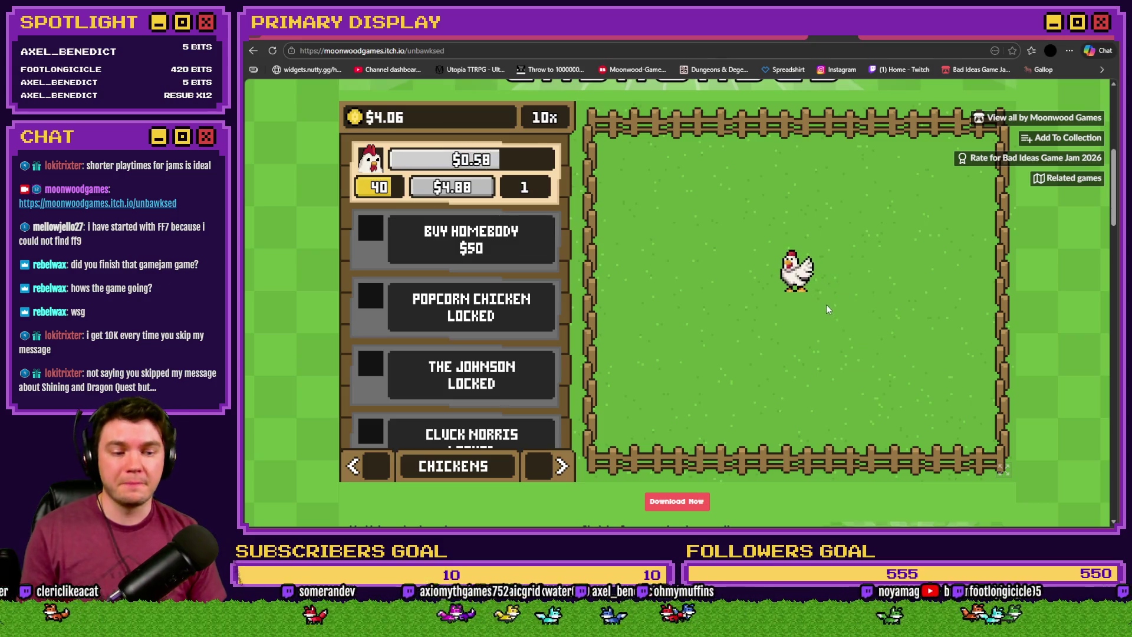
click(799, 254)
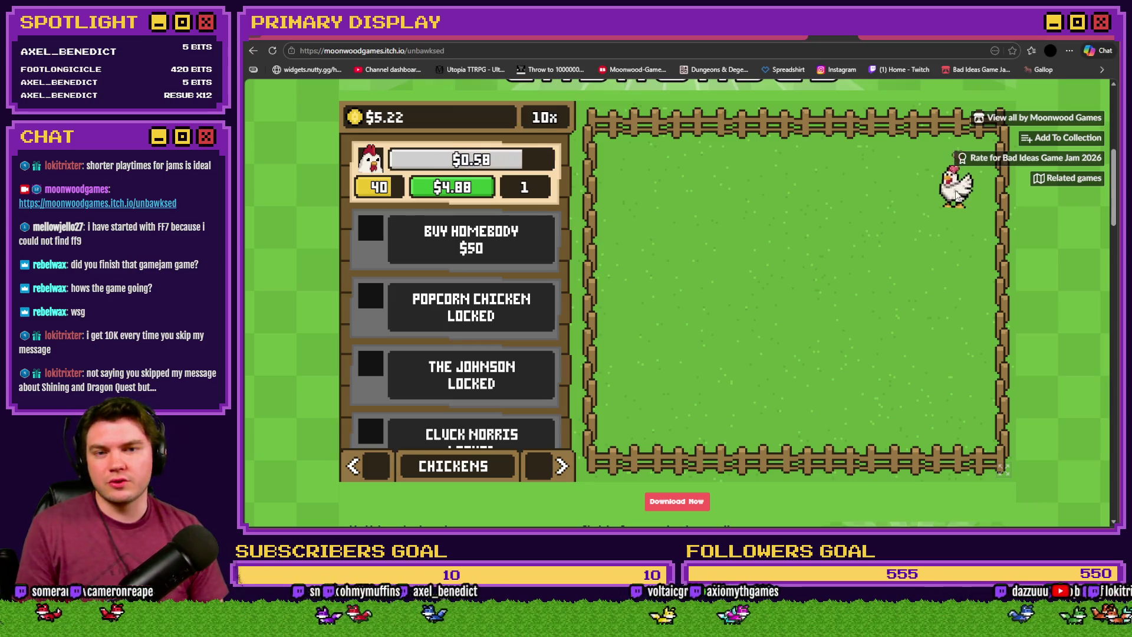
click(460, 189)
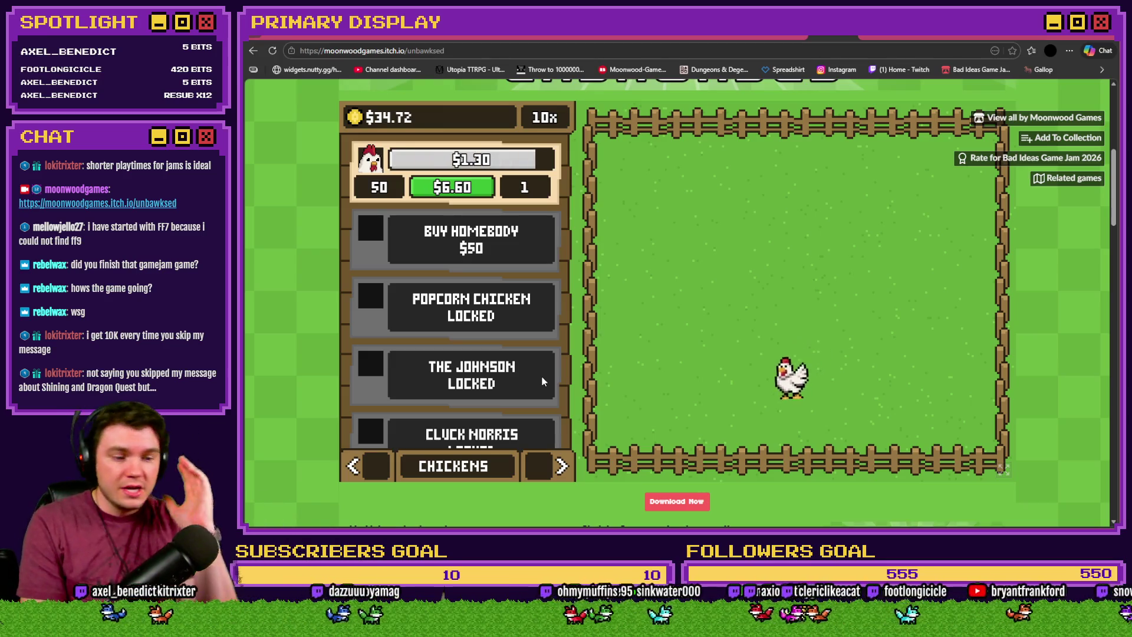
mouse_move(766, 401)
mouse_down()
mouse_move(851, 322)
mouse_move(927, 218)
mouse_move(899, 317)
mouse_move(868, 354)
mouse_move(838, 429)
mouse_up()
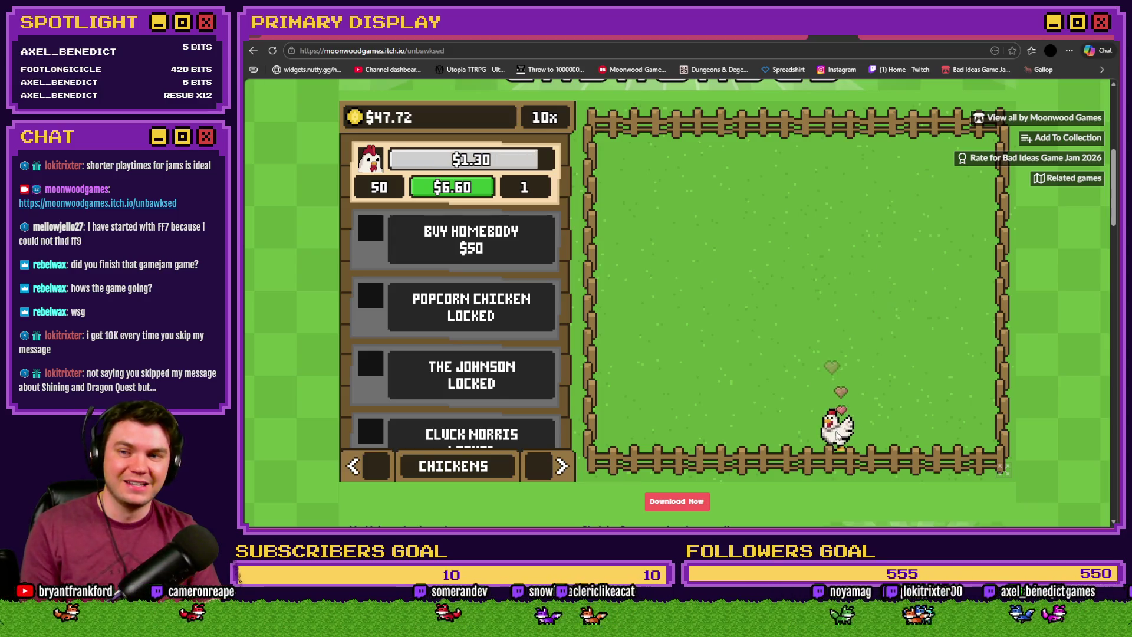
click(508, 255)
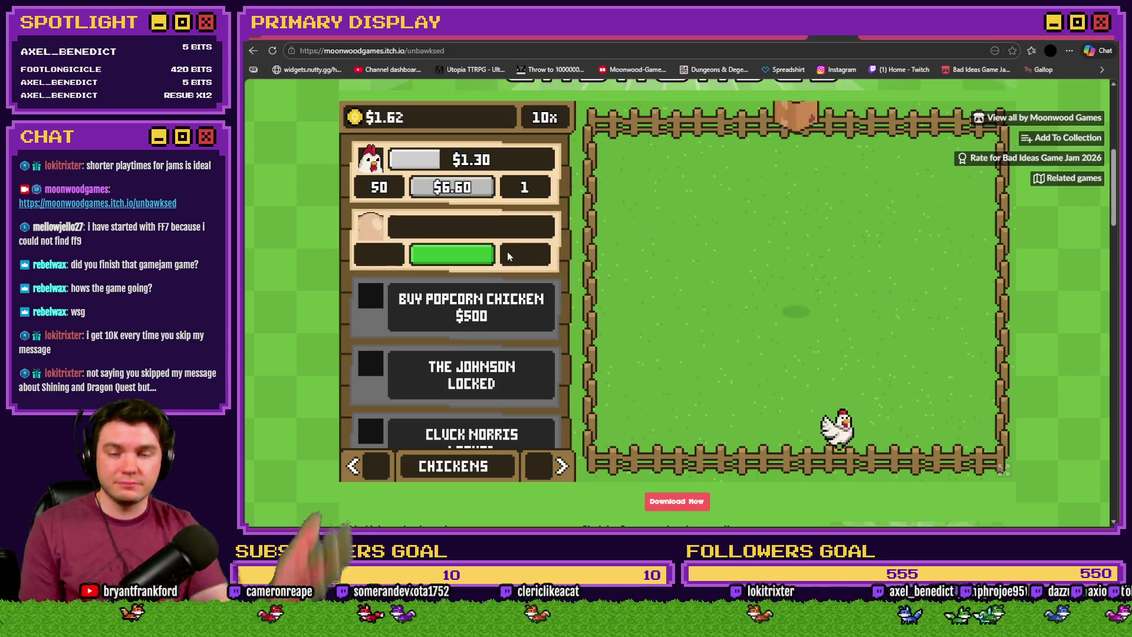
click(802, 293)
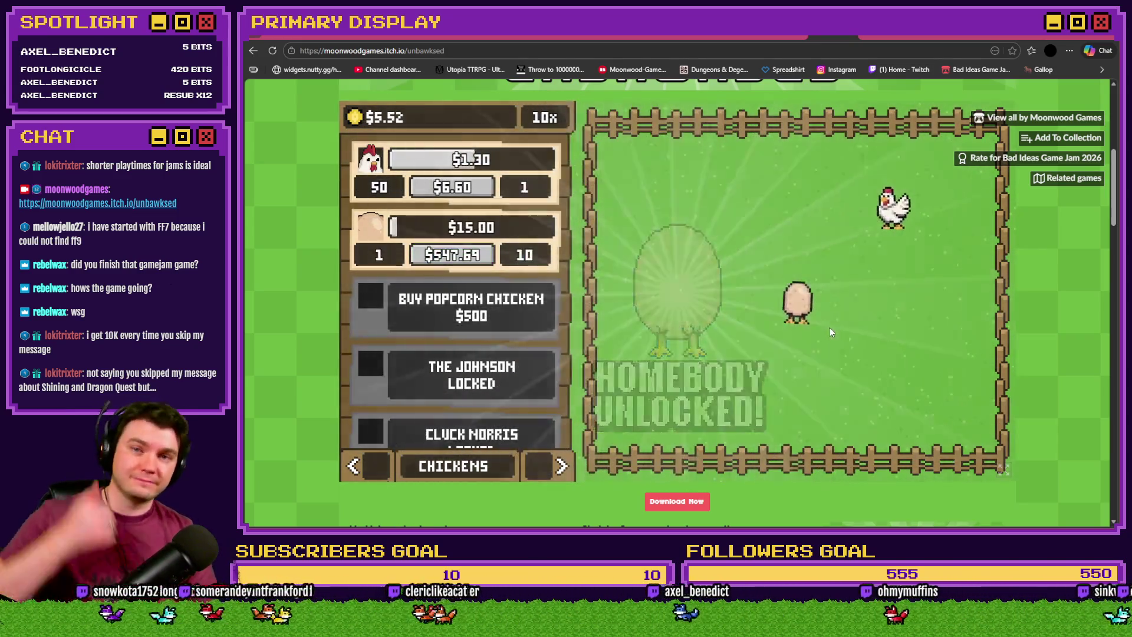
Save the game progress from Settings and return to the jam's entries list
click(541, 473)
click(543, 474)
click(543, 474)
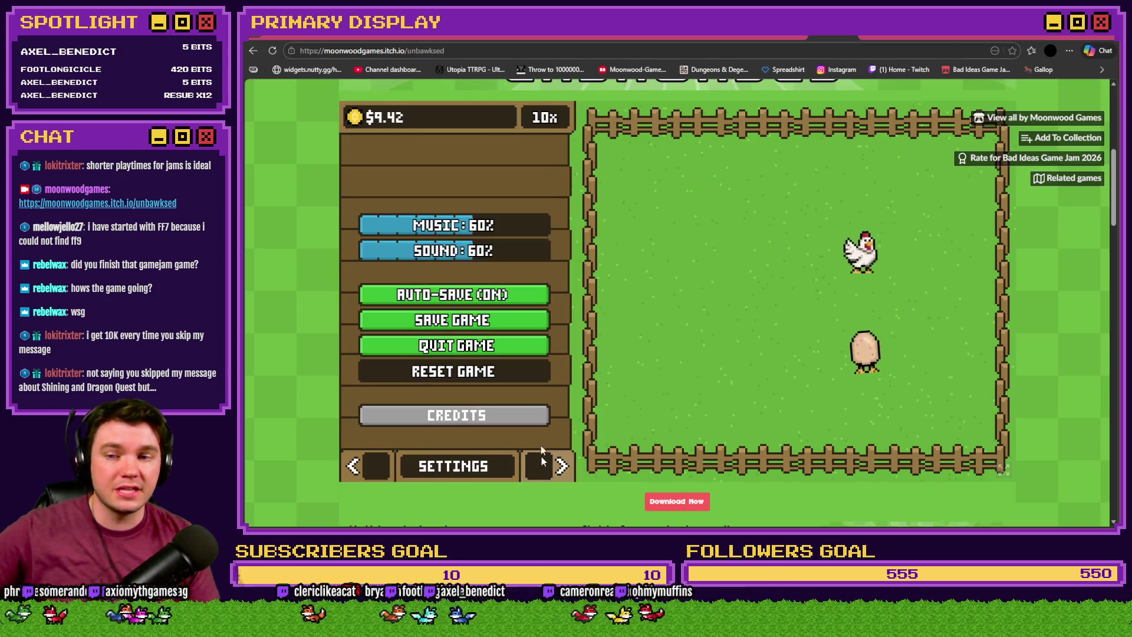
click(499, 320)
click(827, 40)
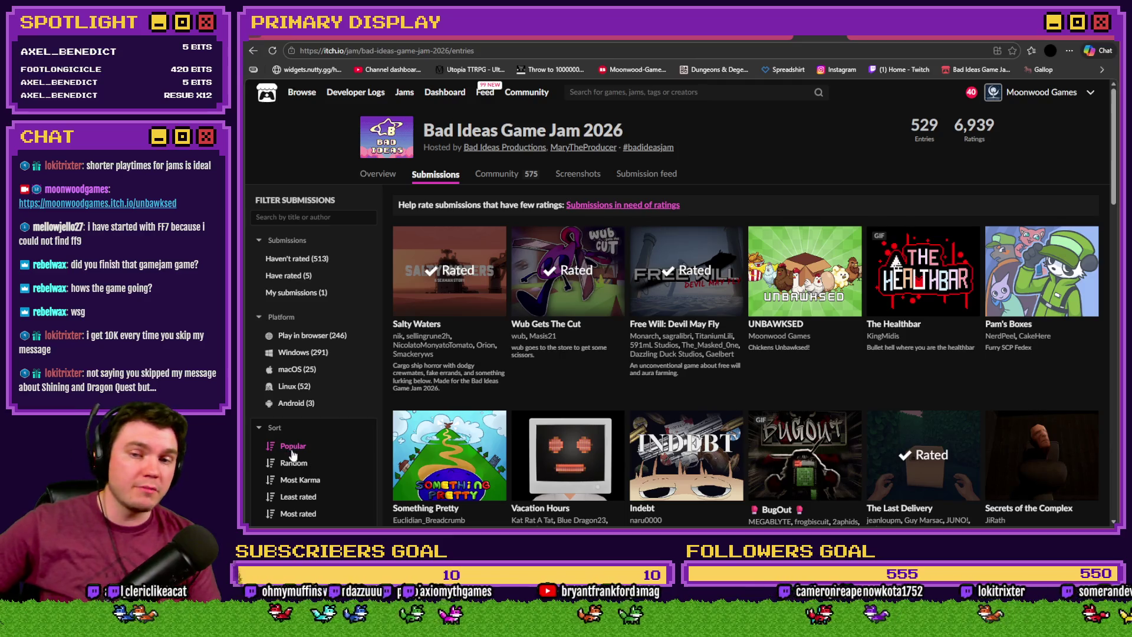
Reload the jam page, then switch to the Tomb of Vercilias Trello board tab
mouse_move(832, 264)
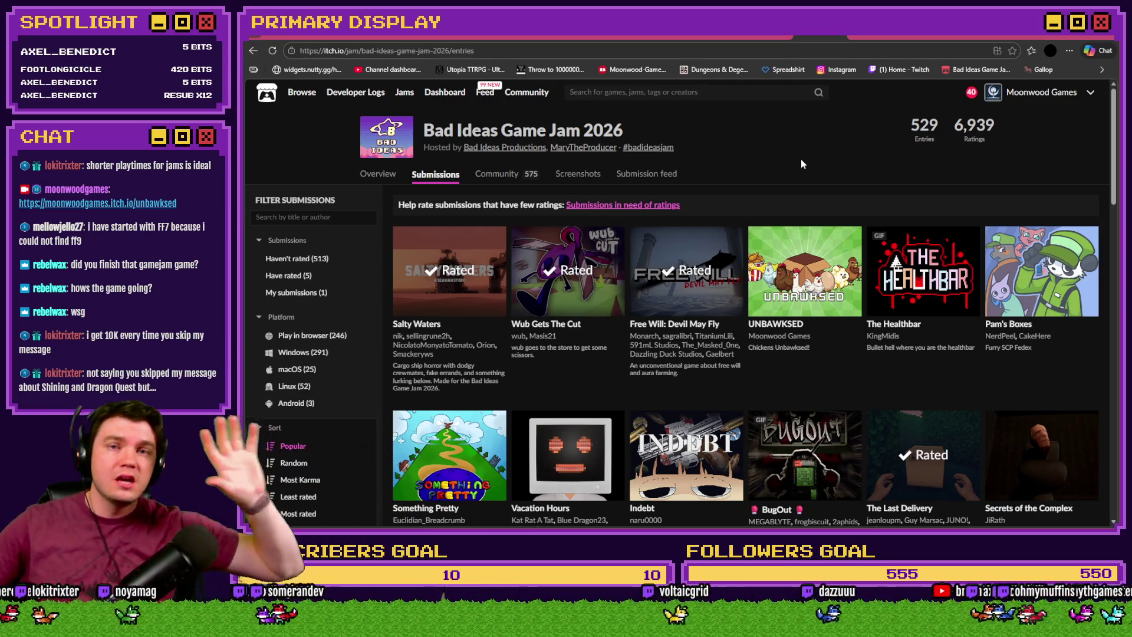
key(F5)
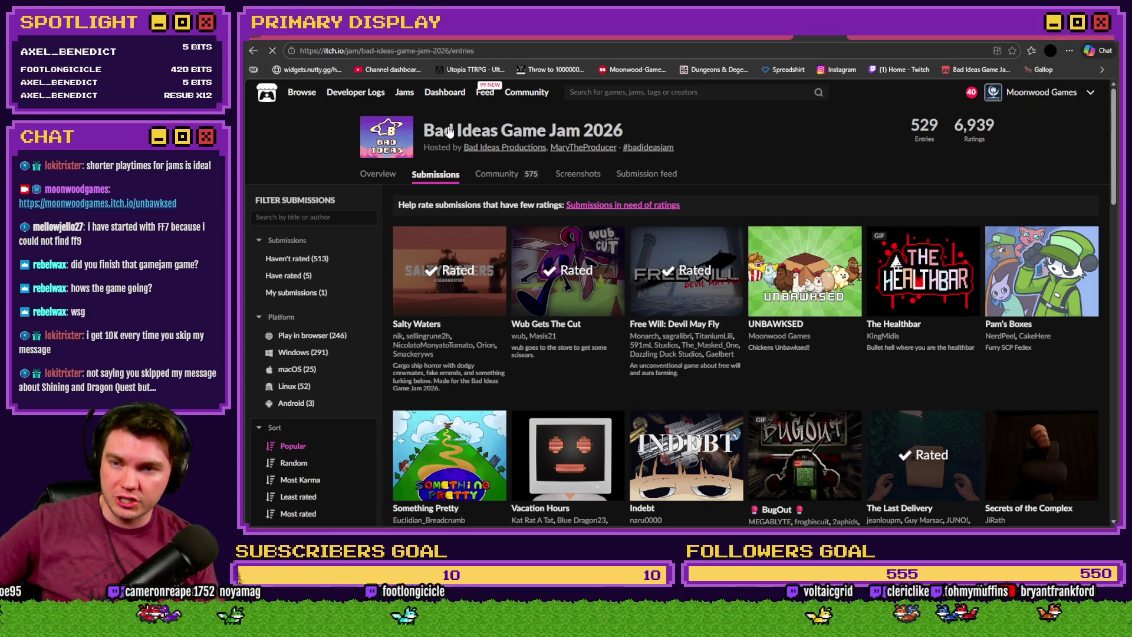
scroll(524, 292, down, 20)
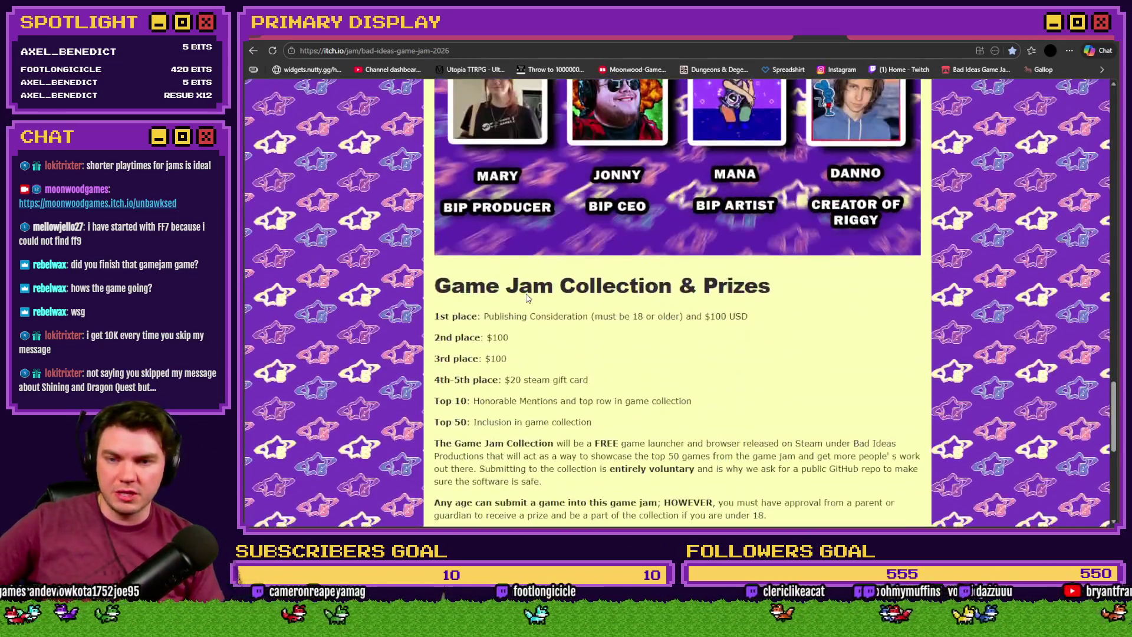
scroll(787, 272, up, 3)
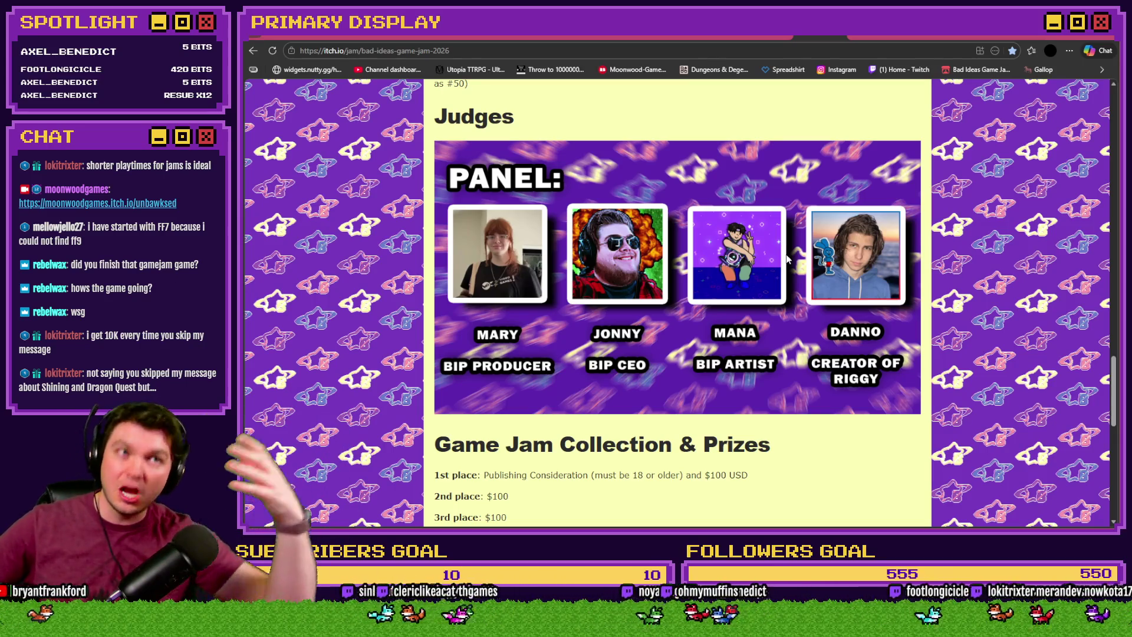
scroll(993, 301, down, 4)
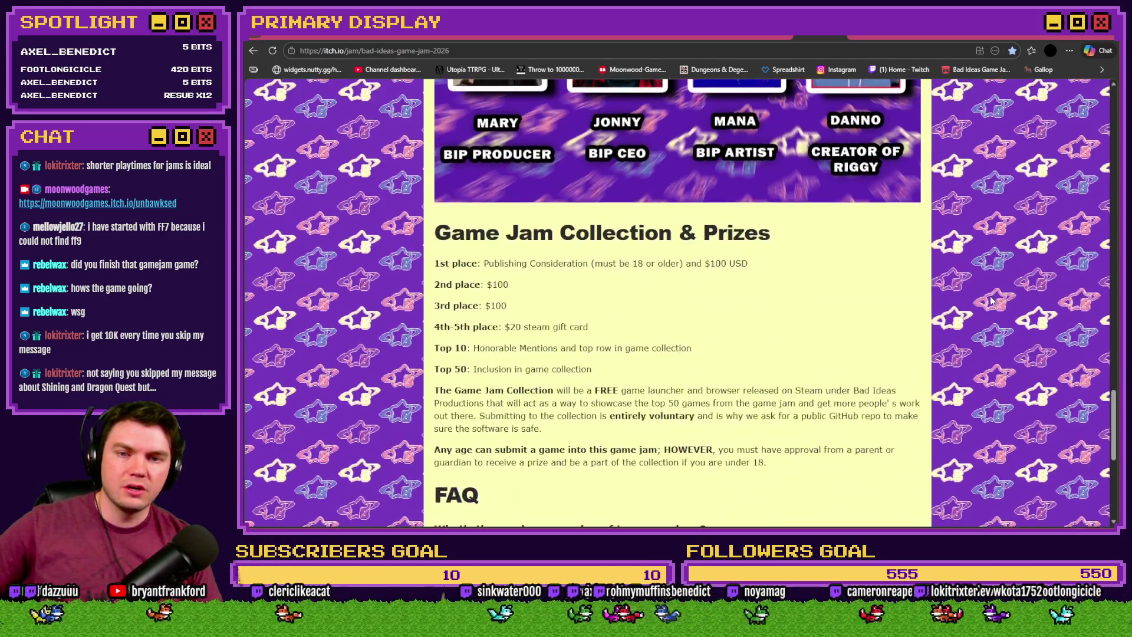
scroll(992, 302, up, 3)
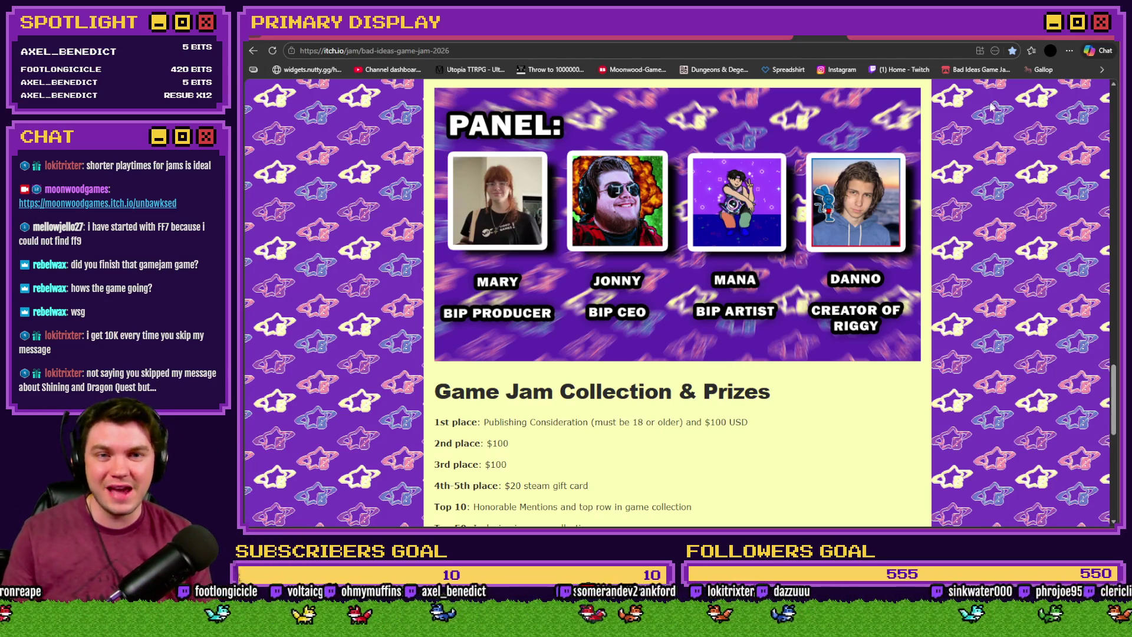
click(340, 37)
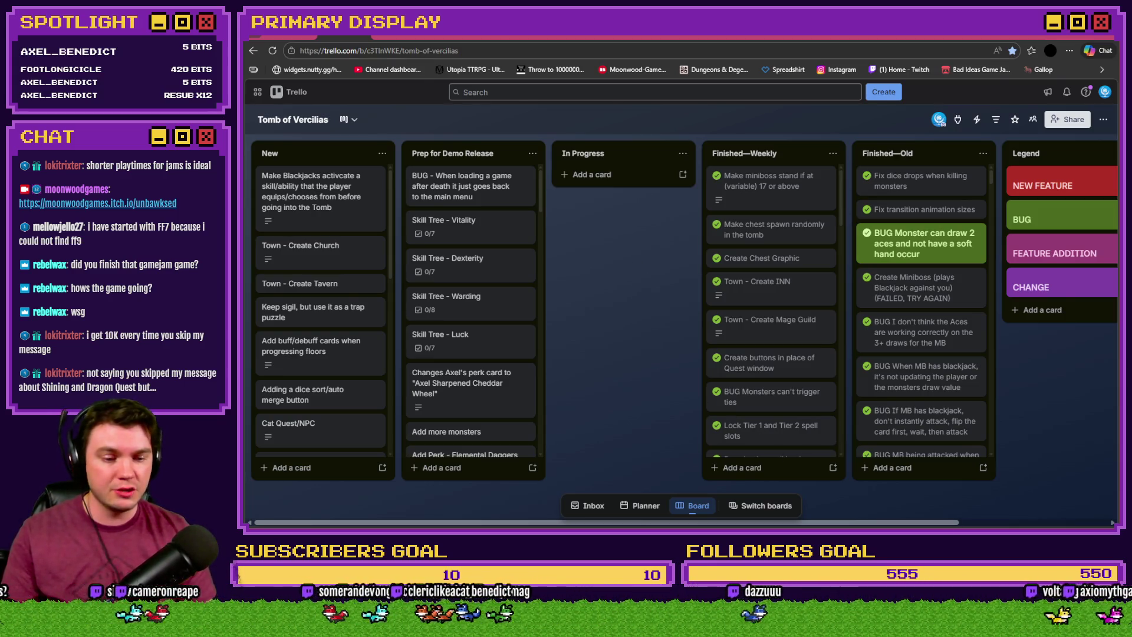
In RPG Maker, open the skillTree event to its third page
key(alt+Tab)
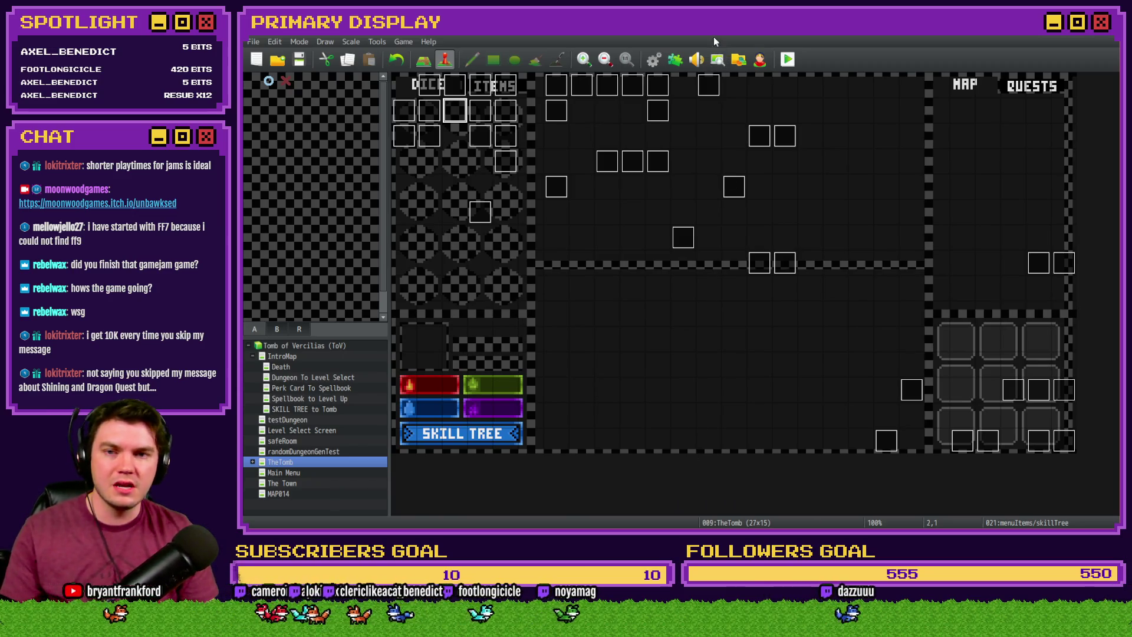
double_click(458, 118)
click(440, 136)
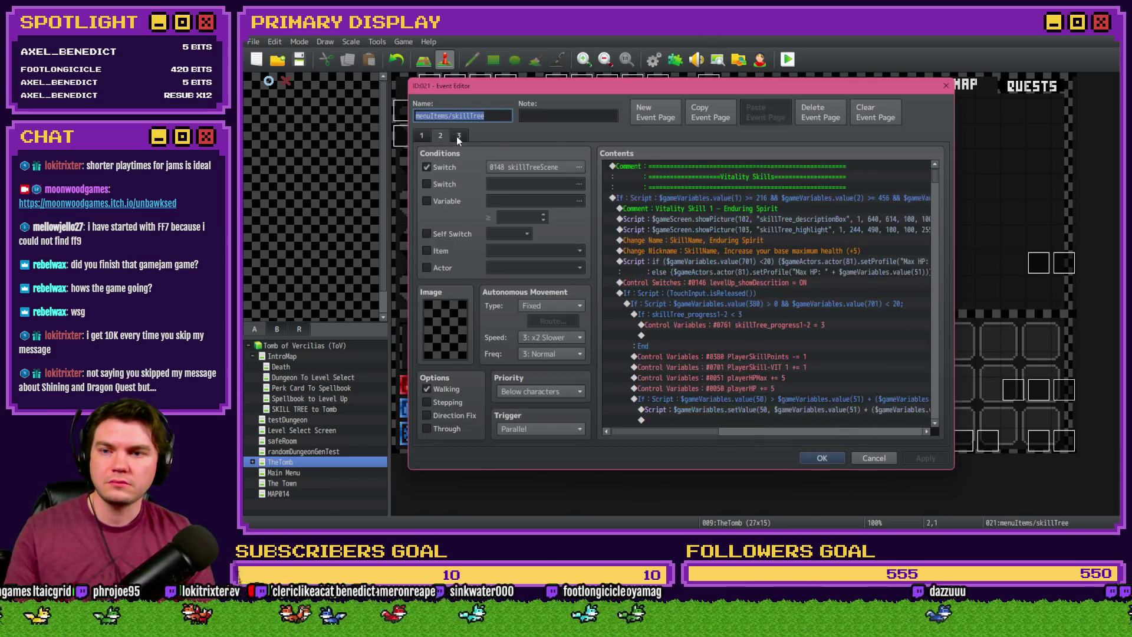
click(458, 136)
Tick Enduring Spirit on the Trello Skill Tree - Vitality card's checklist
key(alt+Tab)
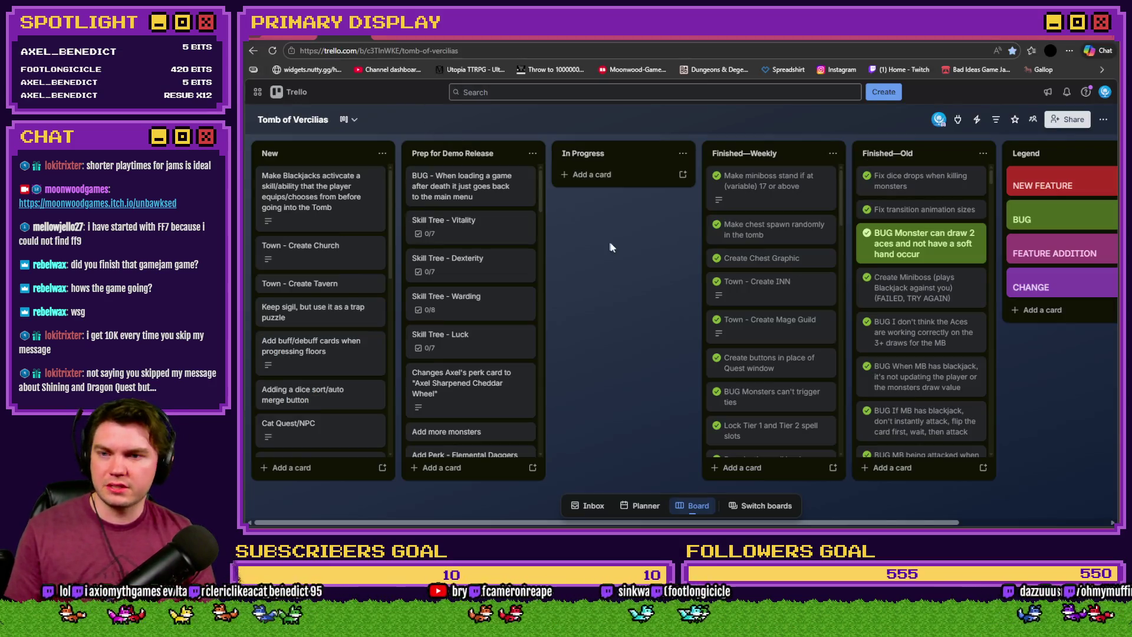
click(451, 230)
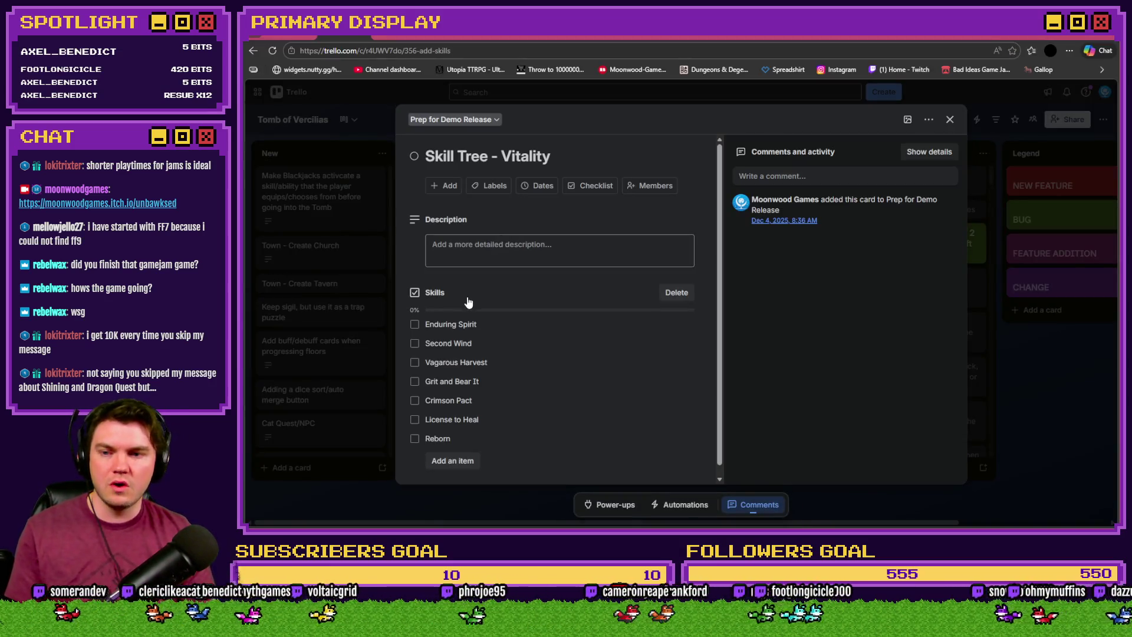
click(415, 325)
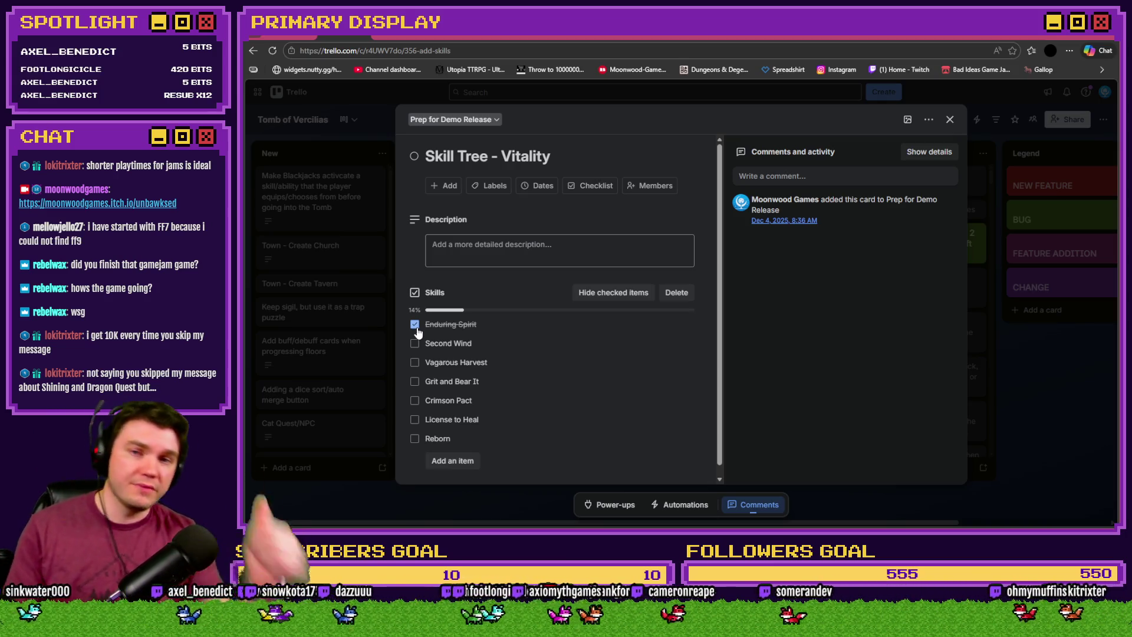
key(alt+Tab)
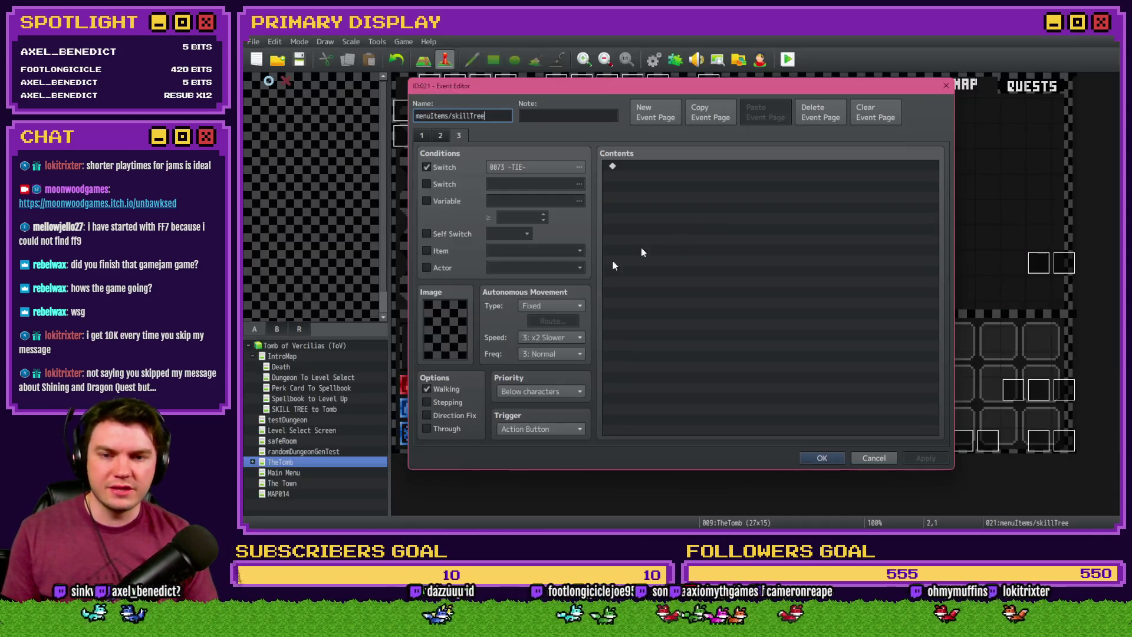
On page 2, correct 'healting' to 'healing' in the Second Wind Change Nickname command
click(434, 135)
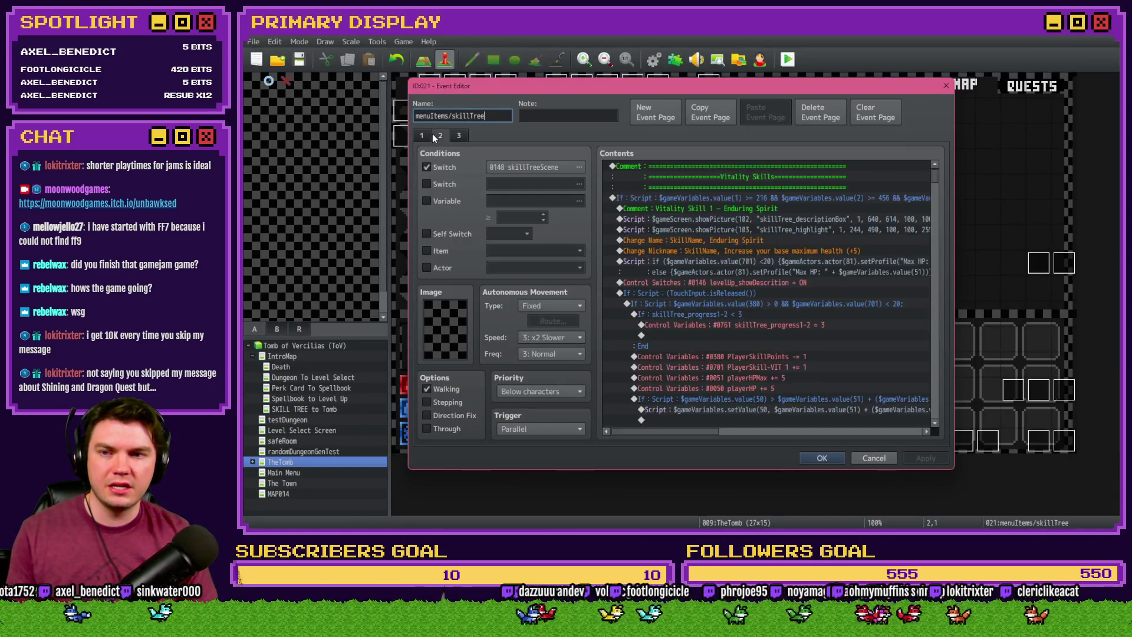
scroll(730, 327, down, 3)
scroll(726, 333, down, 6)
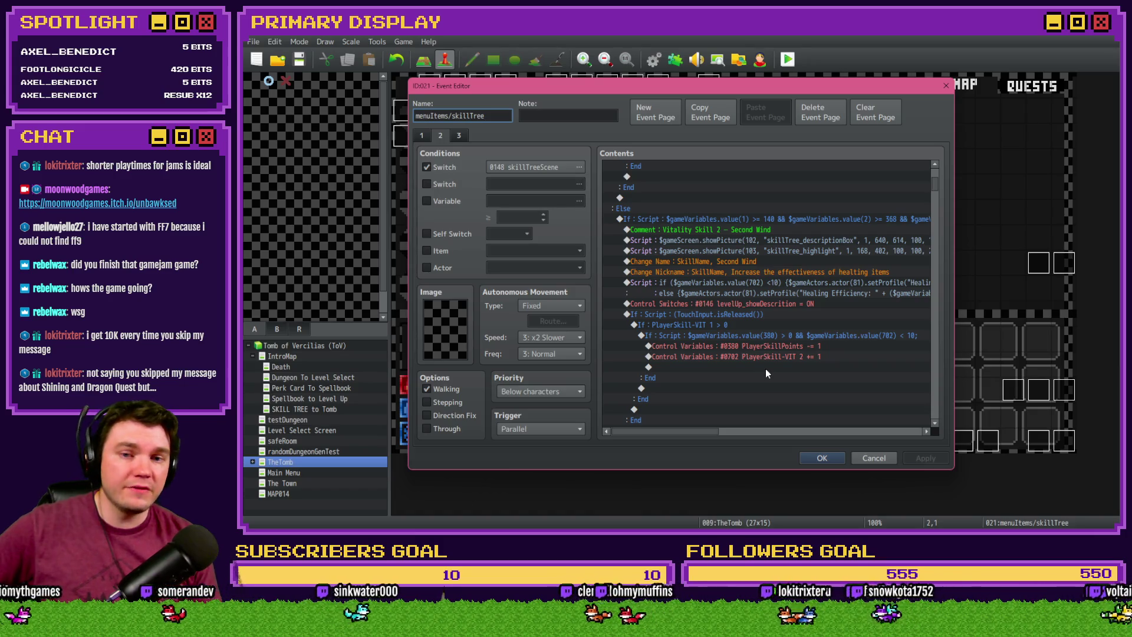
double_click(836, 272)
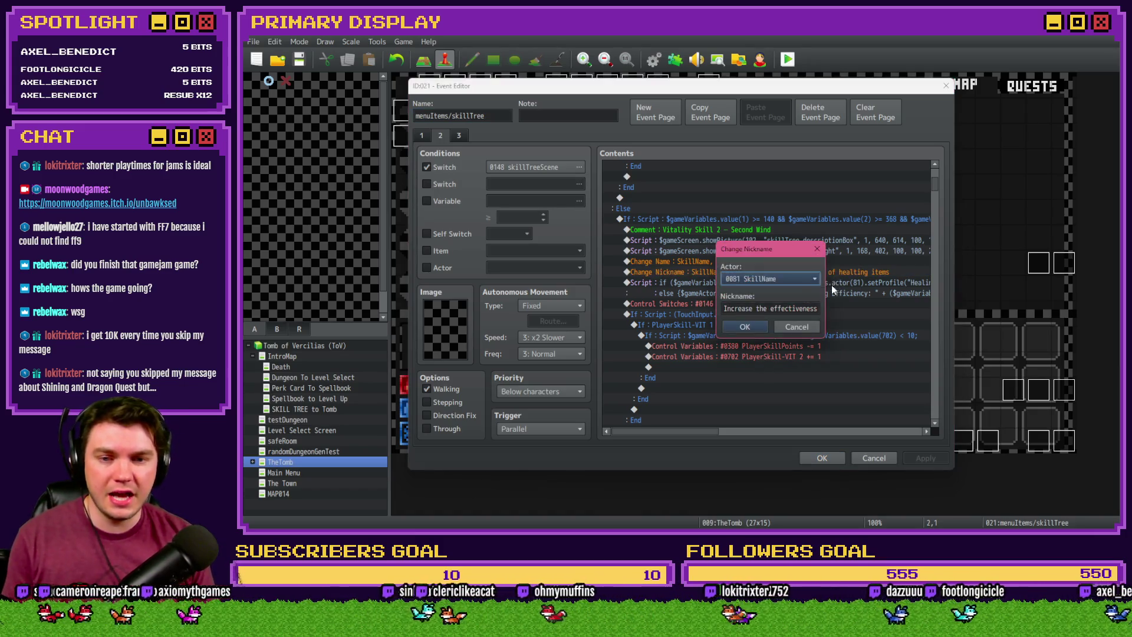
key(Tab)
key(End)
click(781, 309)
key(BackSpace)
click(759, 331)
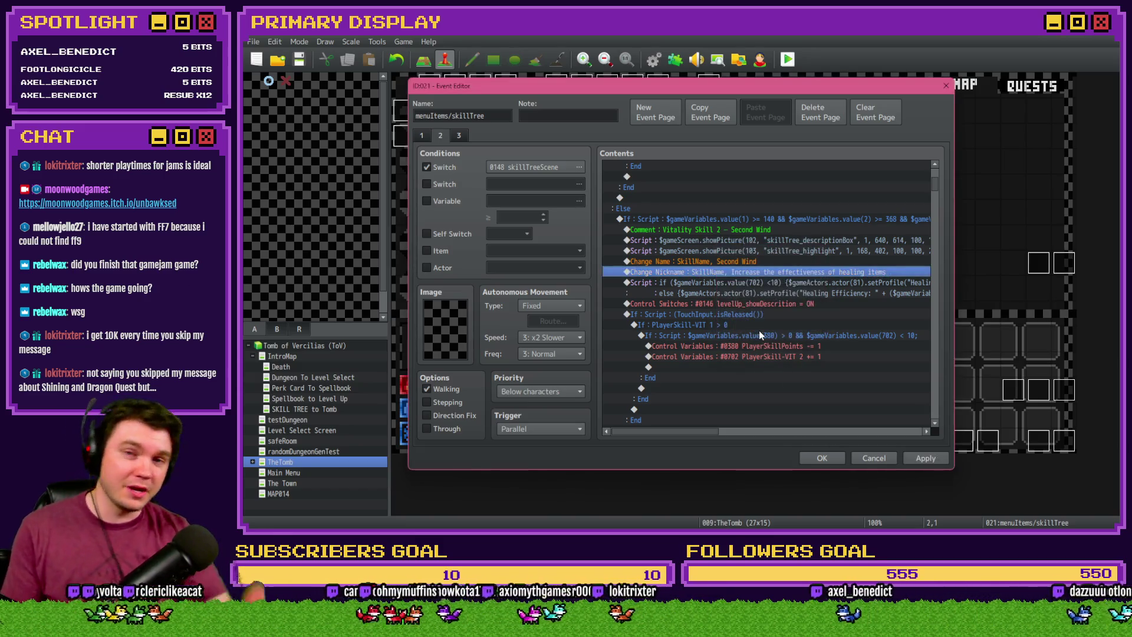
Apply the corrected skillTree event and close its editor keeping the changes
click(932, 458)
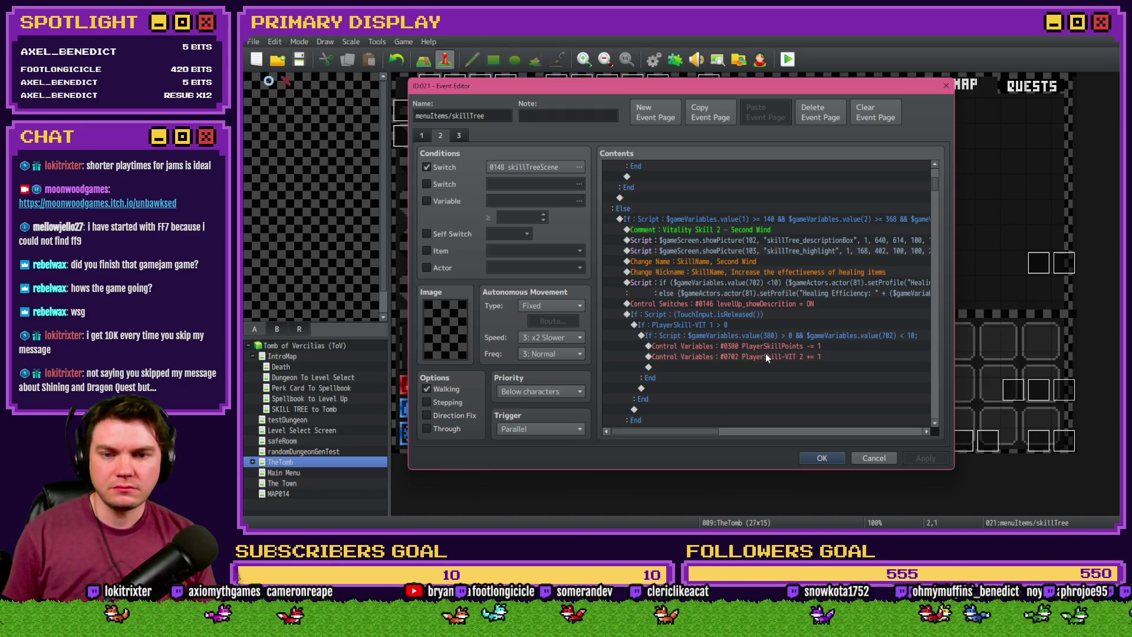
drag(671, 435, 726, 433)
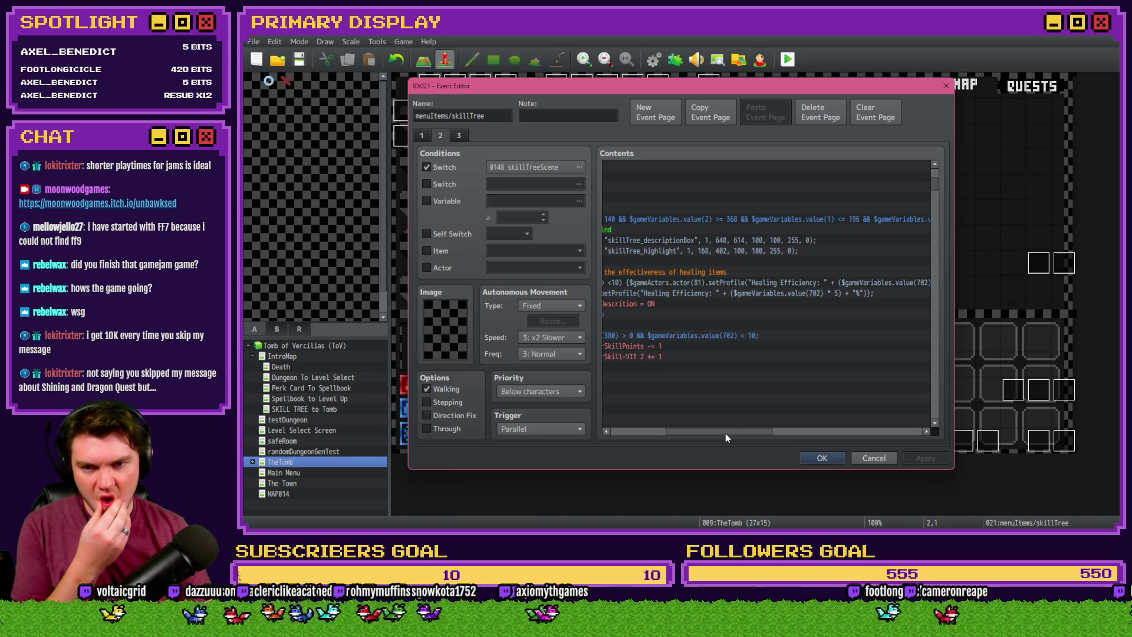
drag(726, 437, 691, 438)
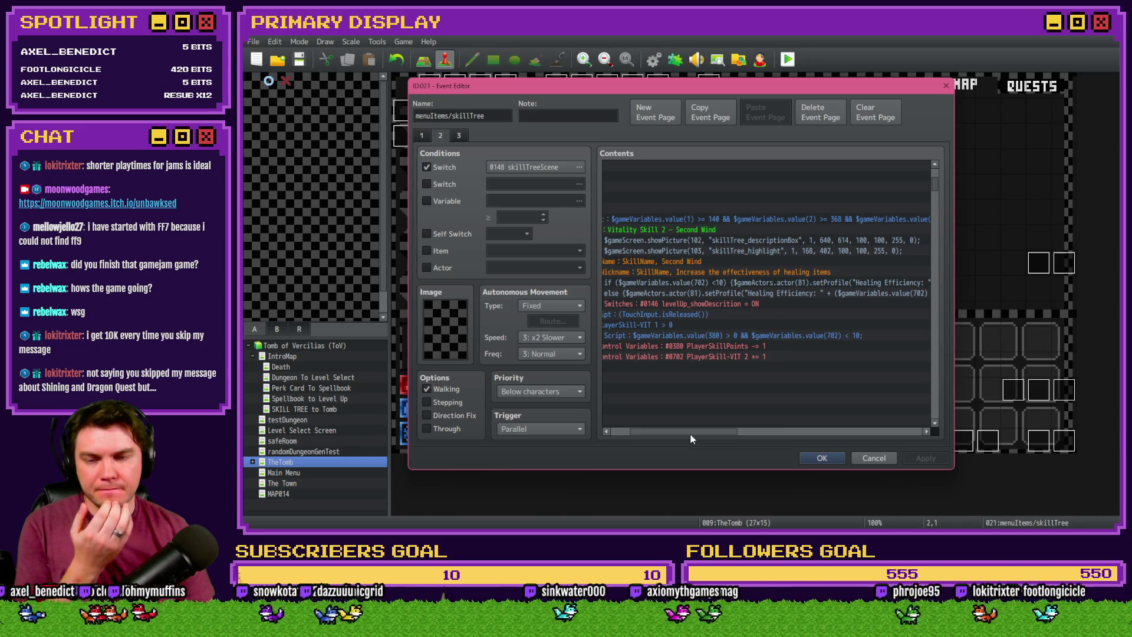
mouse_move(691, 438)
mouse_down()
mouse_move(665, 439)
mouse_move(684, 435)
mouse_up()
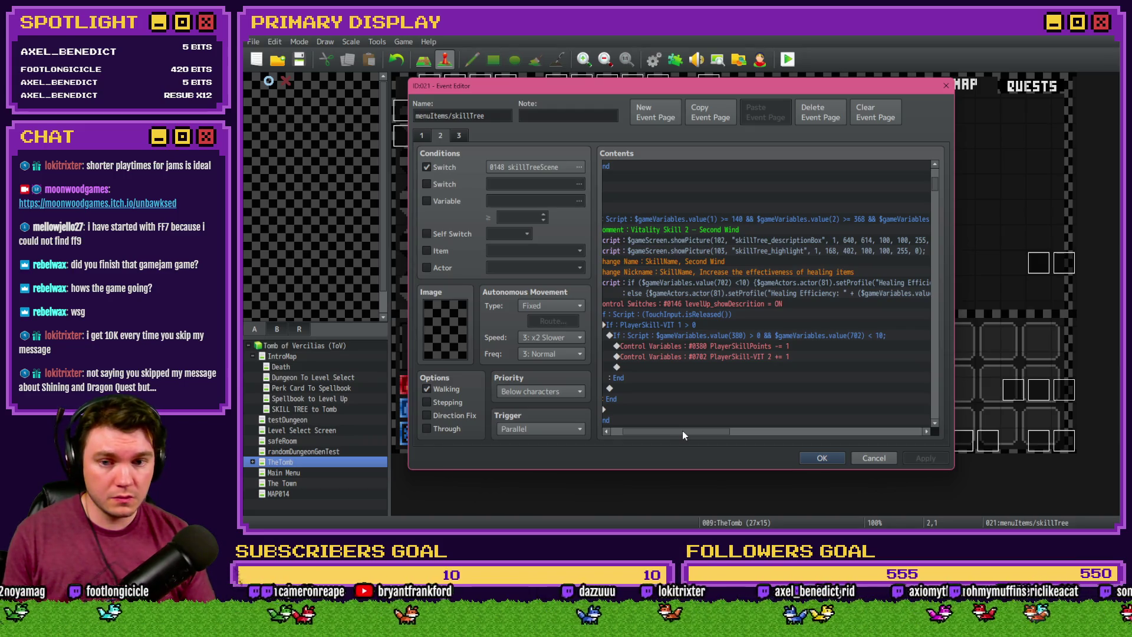
drag(682, 430, 673, 431)
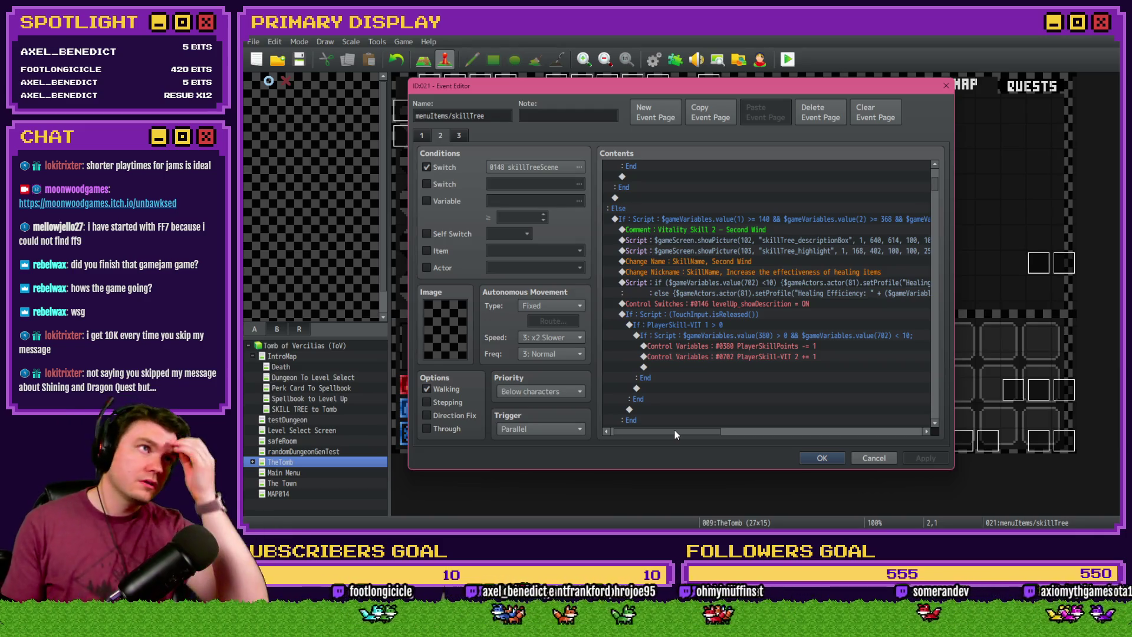
click(836, 458)
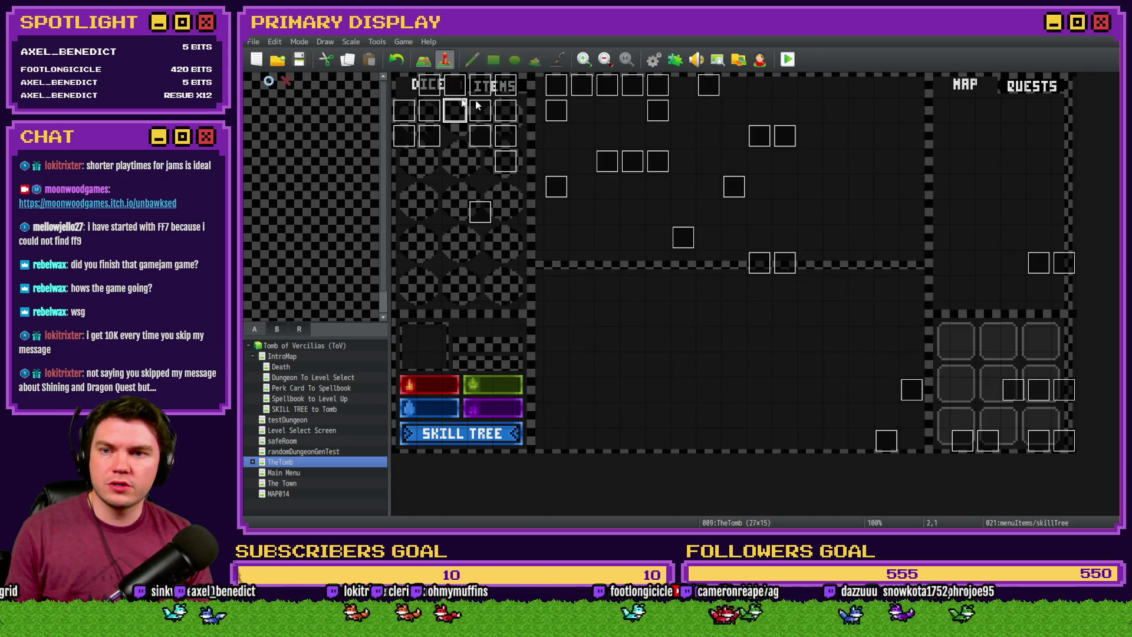
Open page 6 of the DiceMove event and delete its Flash Screen command
double_click(451, 86)
click(496, 135)
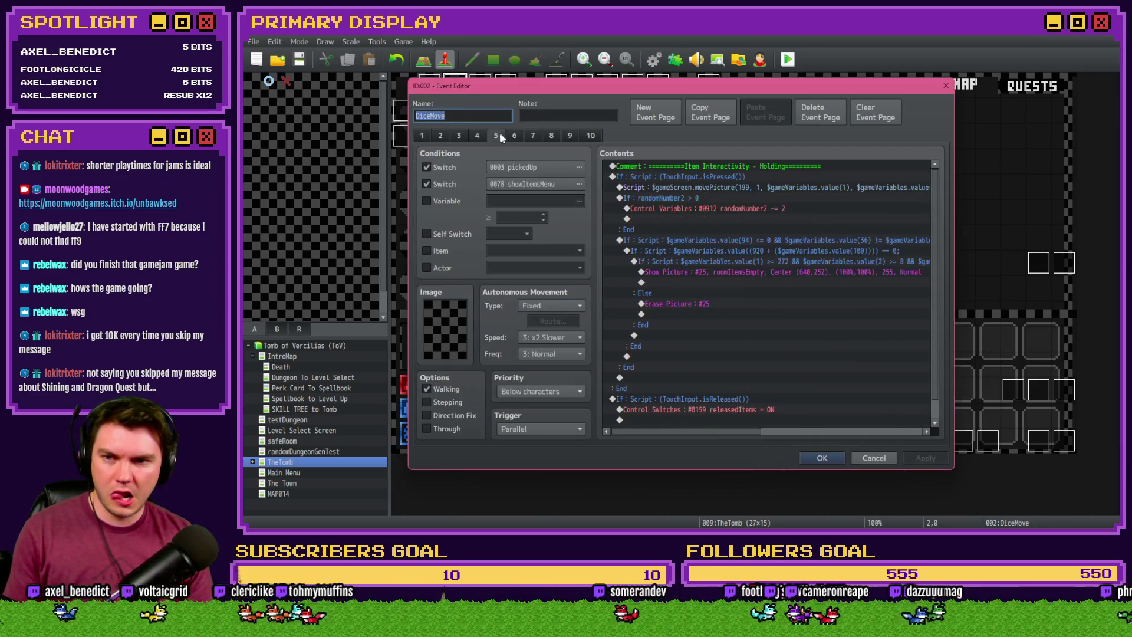
click(515, 136)
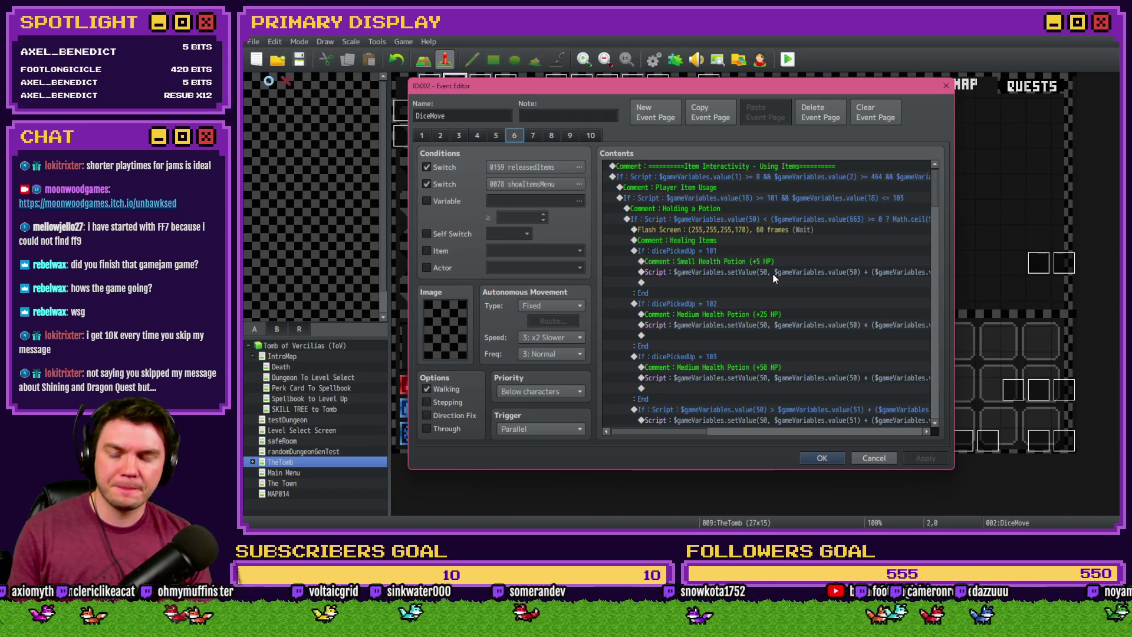
click(776, 230)
key(Delete)
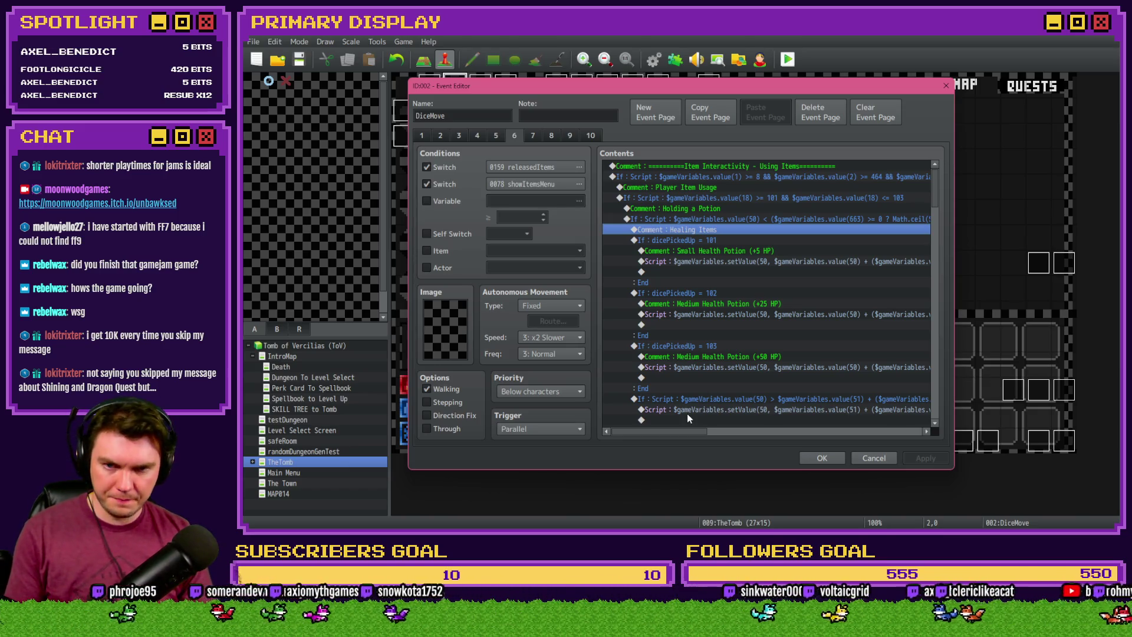
Look over the Small, Medium and next potion heal script commands
click(815, 262)
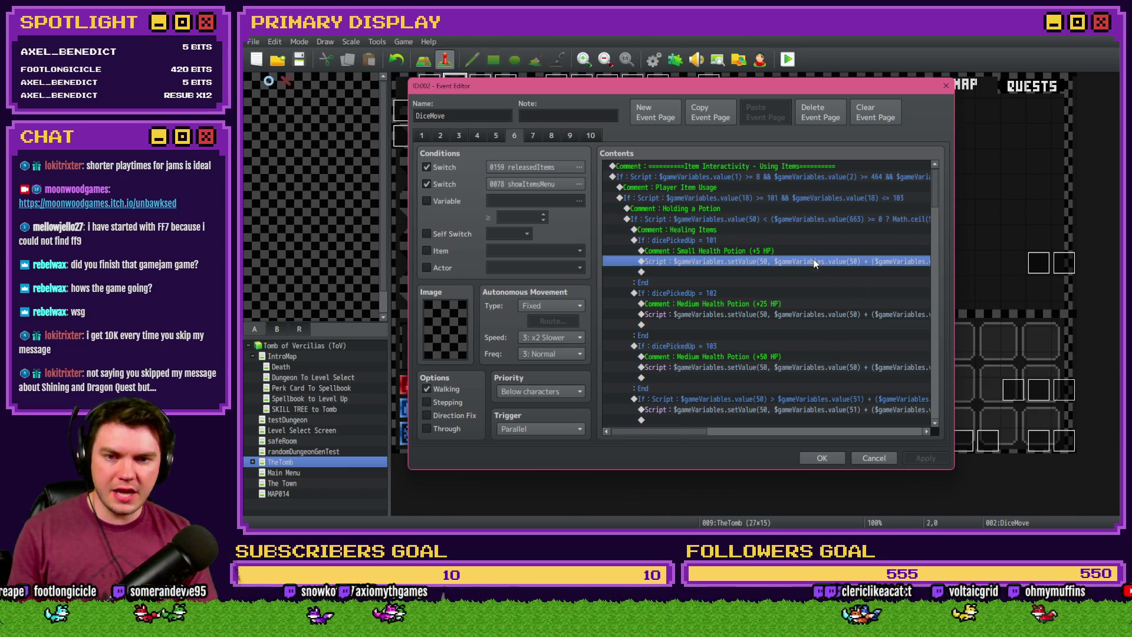
click(798, 316)
click(800, 367)
click(776, 263)
drag(691, 433, 780, 432)
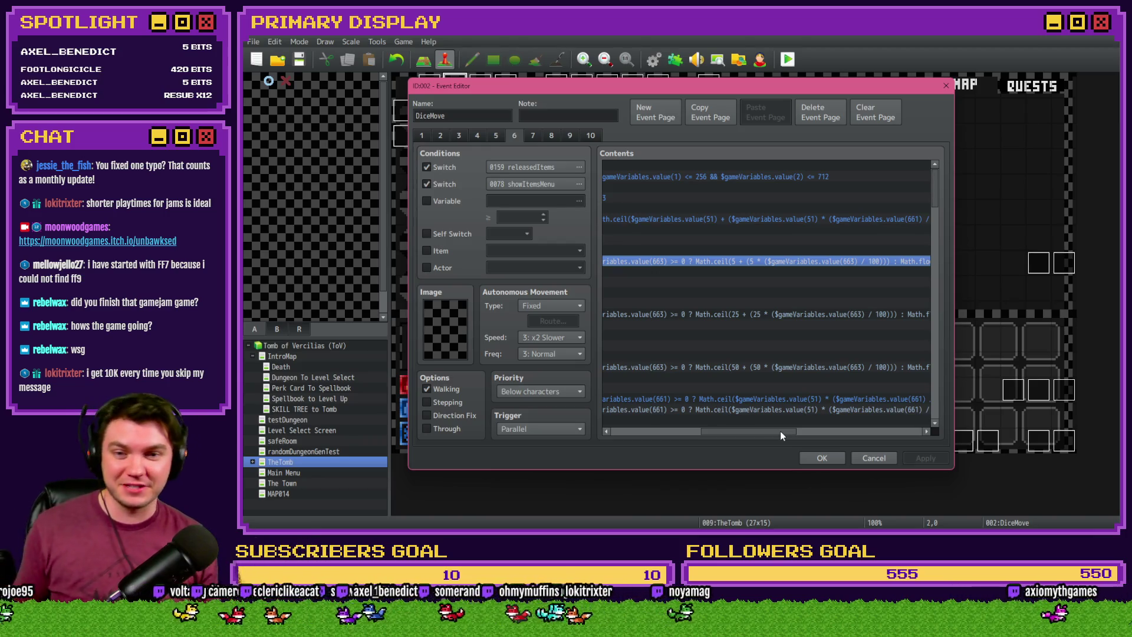
Open the Small Health Potion heal script and move the caret to the efficiency check's start
double_click(752, 263)
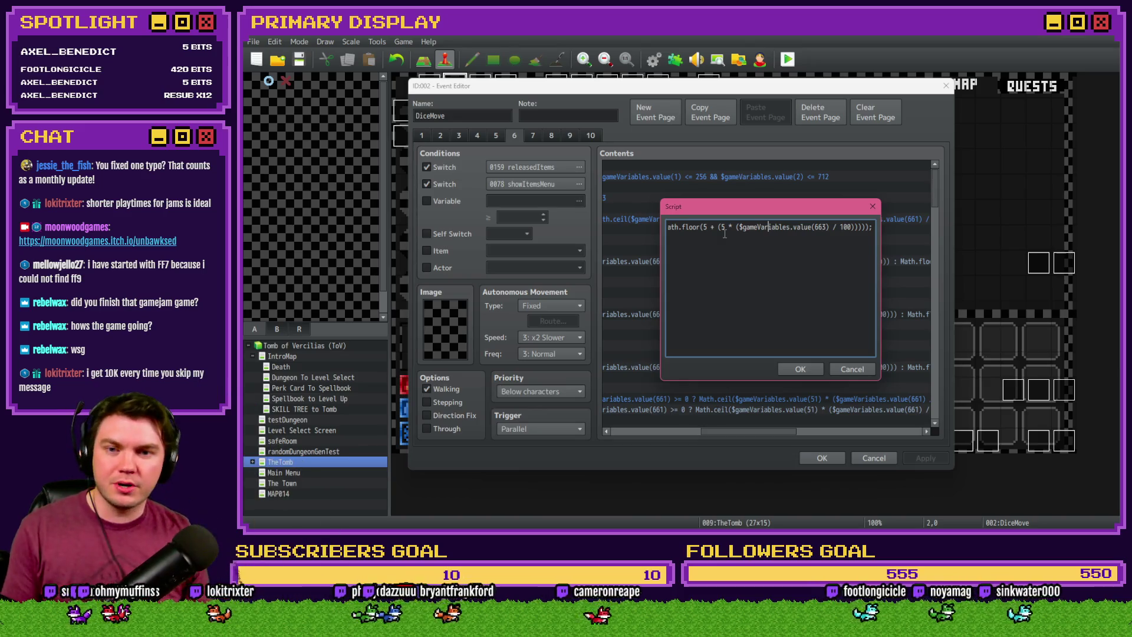
drag(717, 227, 852, 227)
click(712, 228)
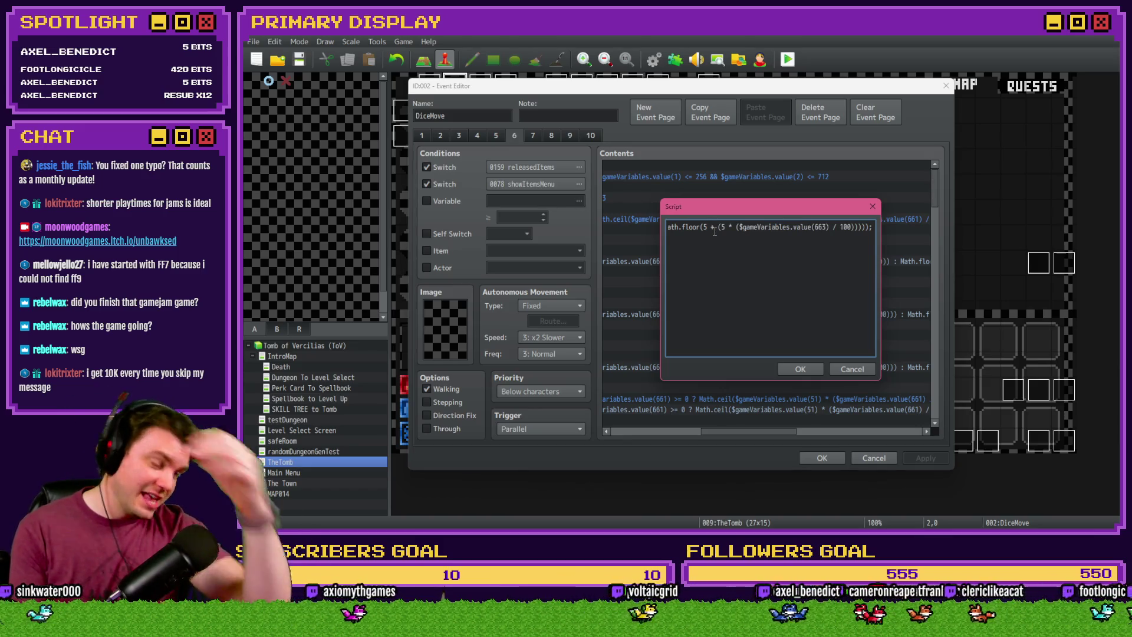
key(Left)
key(Left)
key(Left)
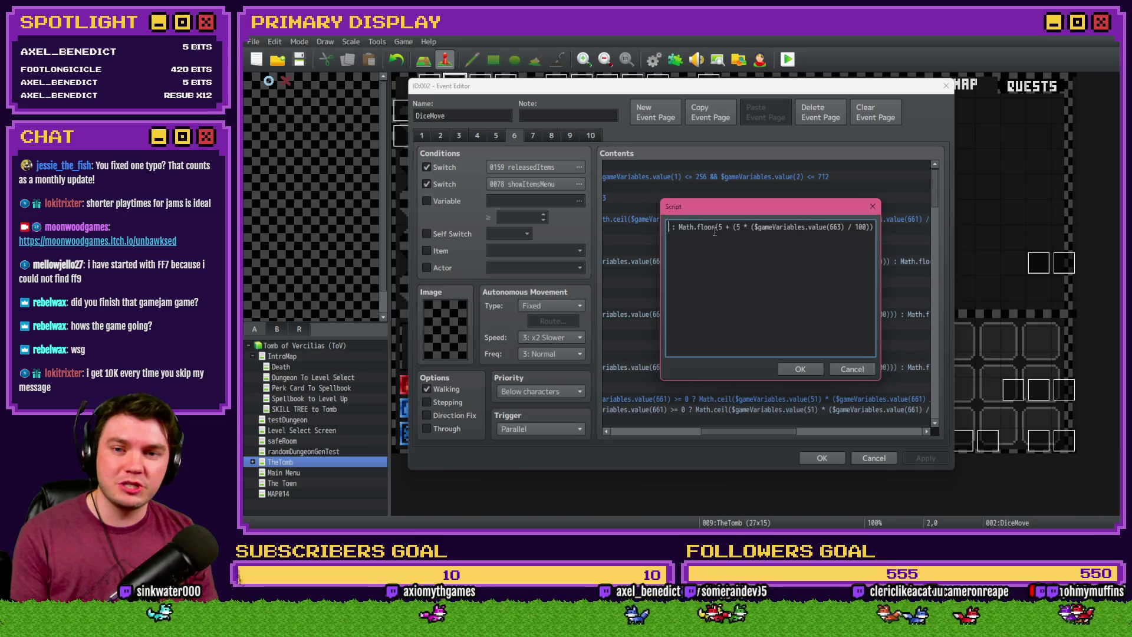
key(Left)
key(Left)
key(Left)
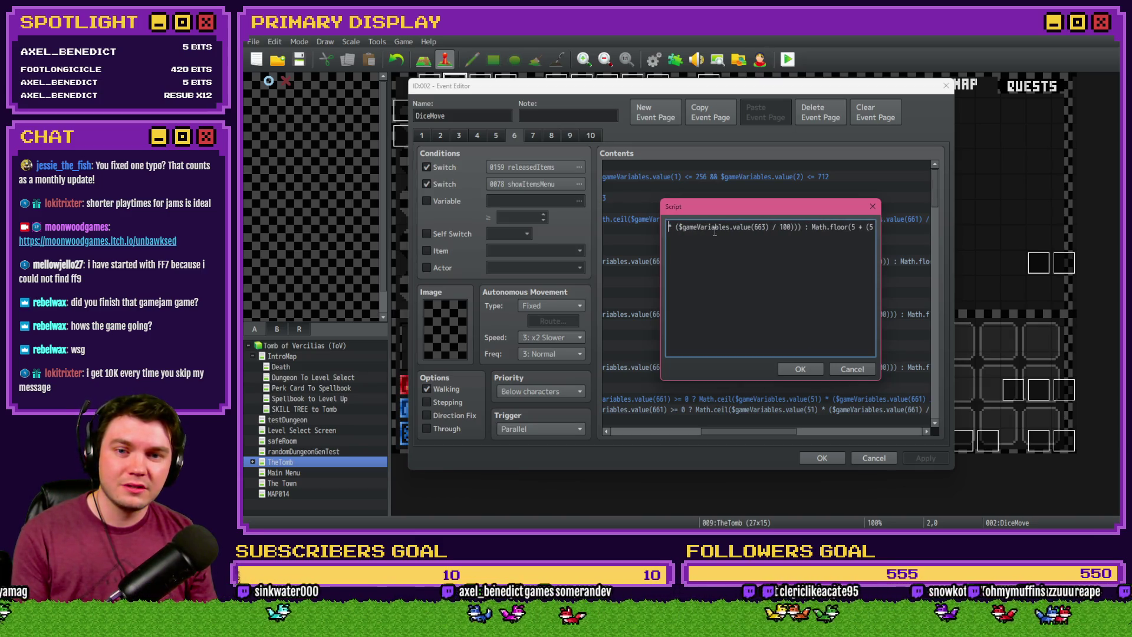
key(Left)
key(Left)
key(Left)
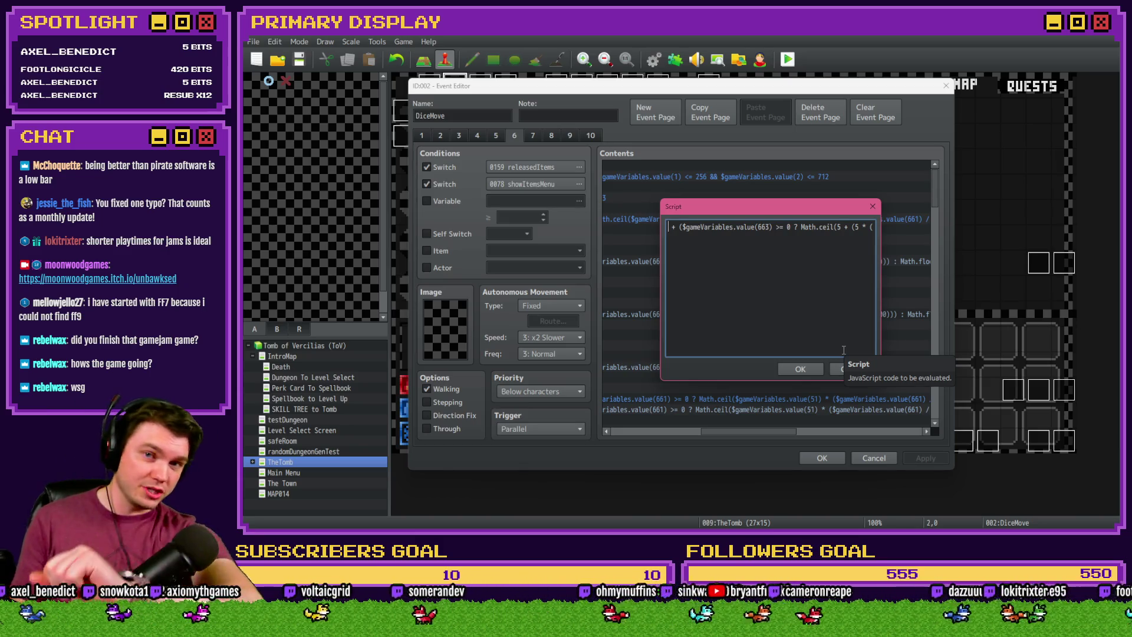
Copy the (5 * ($gameVariables.value(663) / 100)) bonus term from the heal formula
drag(726, 226, 874, 227)
click(766, 228)
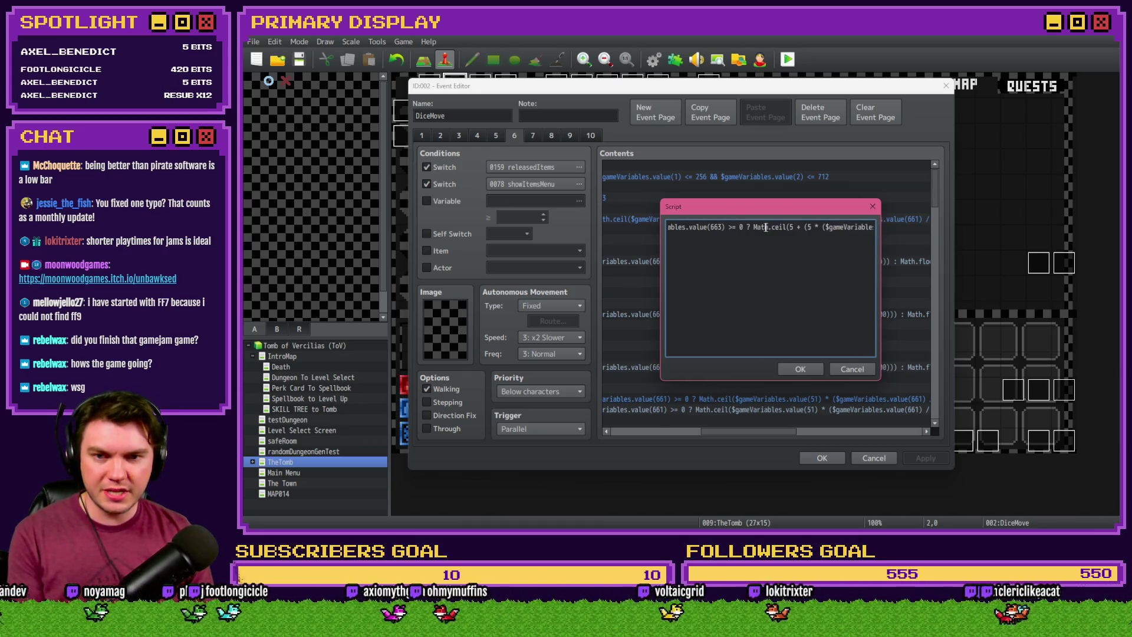
key(End)
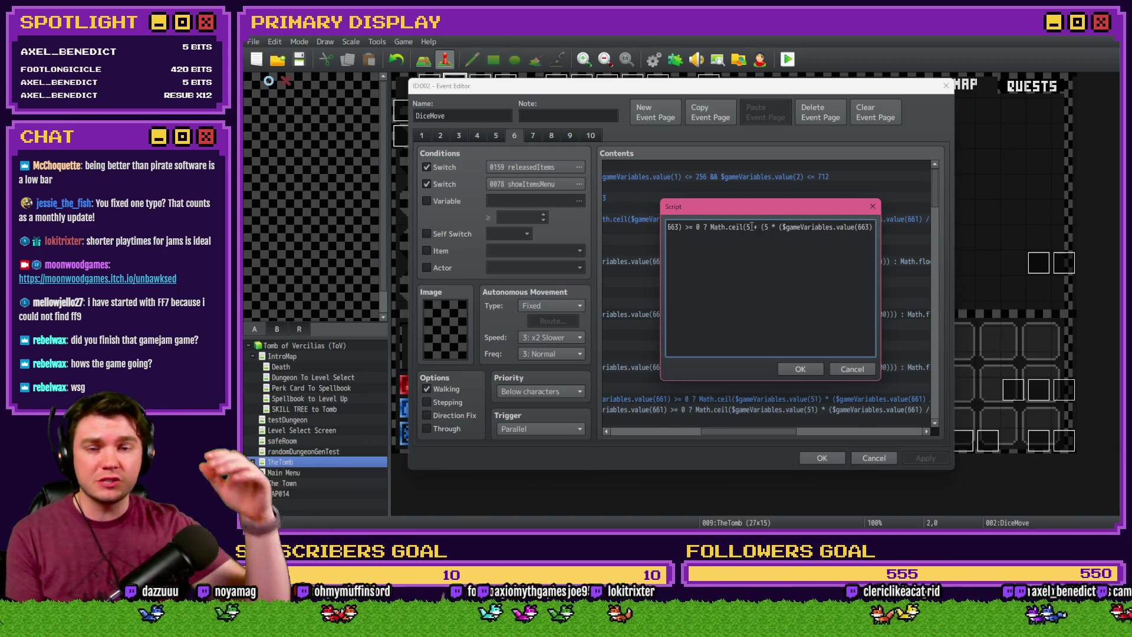
text(/ 100))) : Math.)
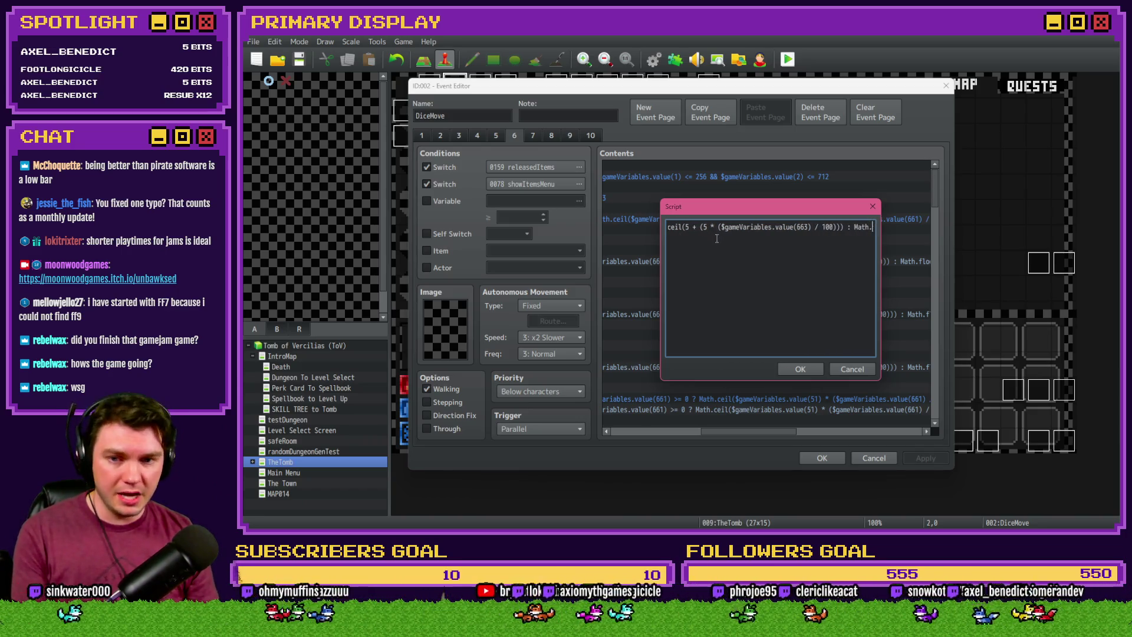
drag(700, 227, 835, 226)
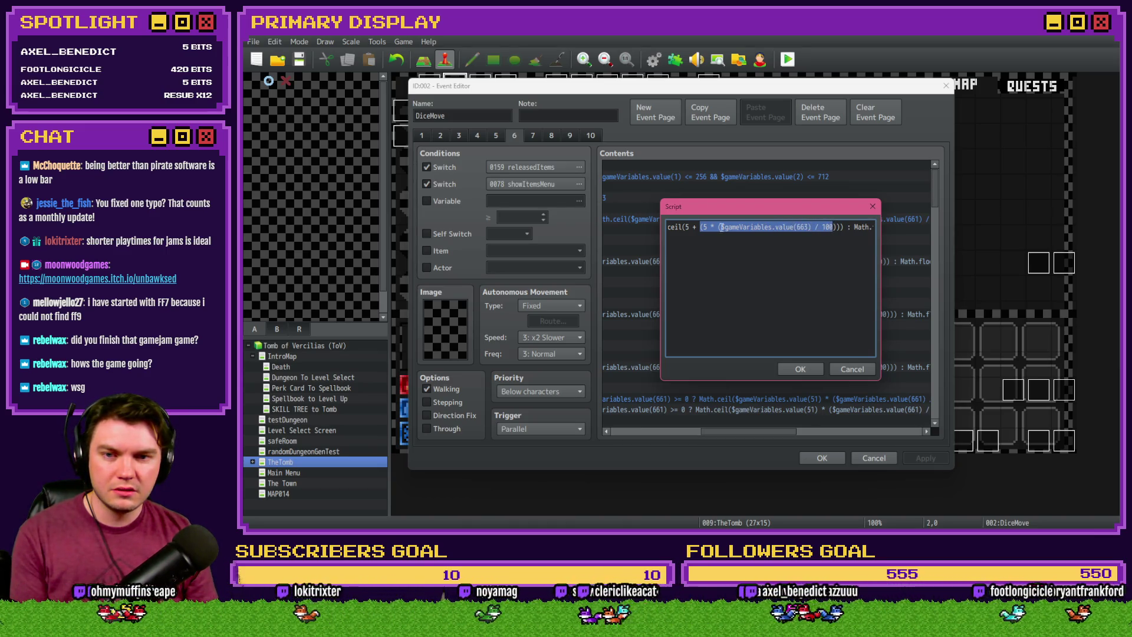
click(702, 229)
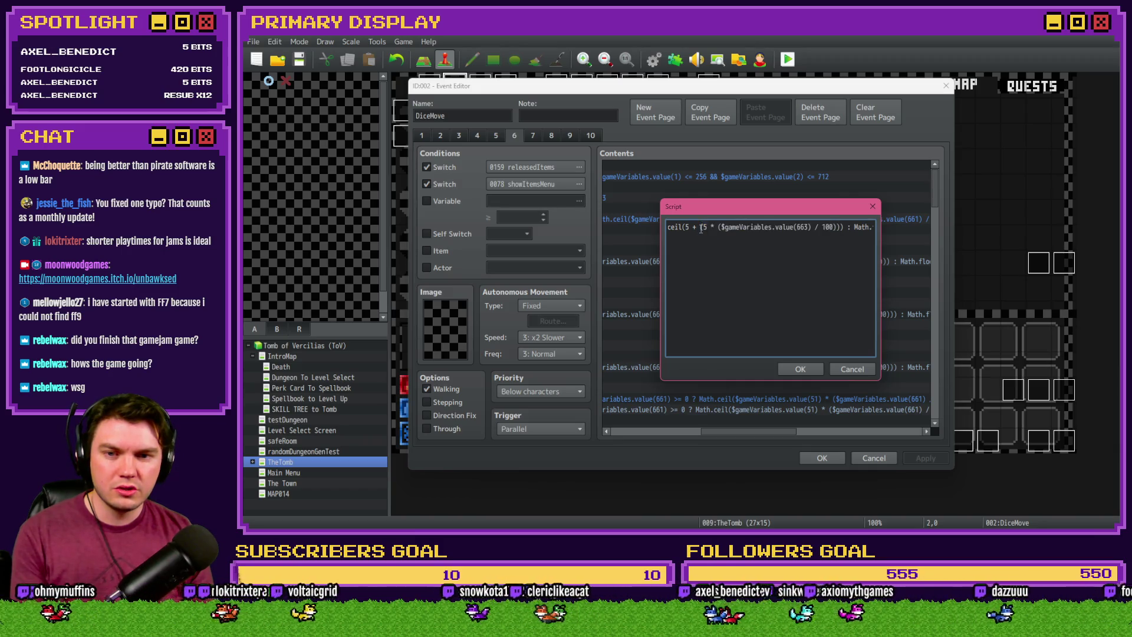
drag(701, 227, 840, 227)
key(ctrl+c)
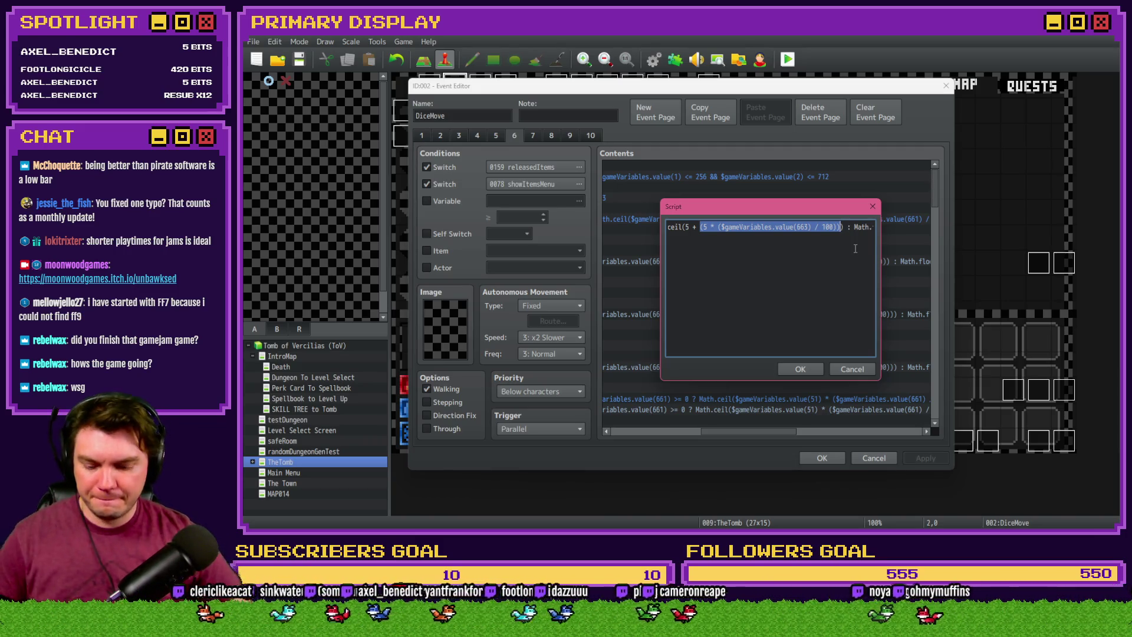
click(855, 248)
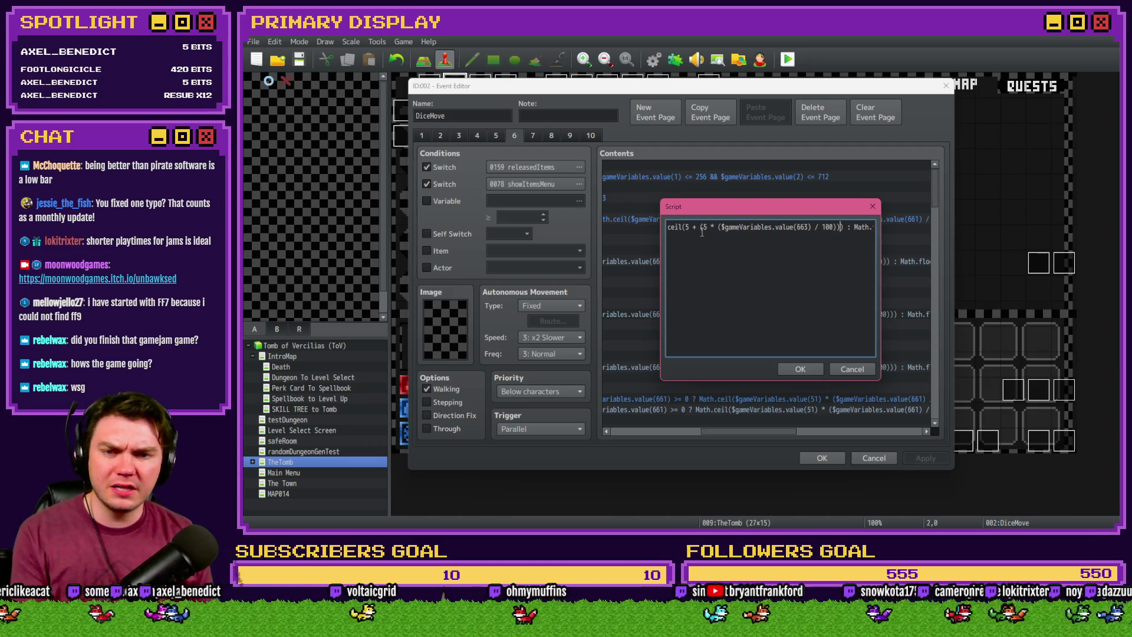
Insert ' + ' after the first bonus term in Math.ceil and paste a second copy
key(Right)
key(Right)
key(Right)
key(Right)
key(Right)
key(Right)
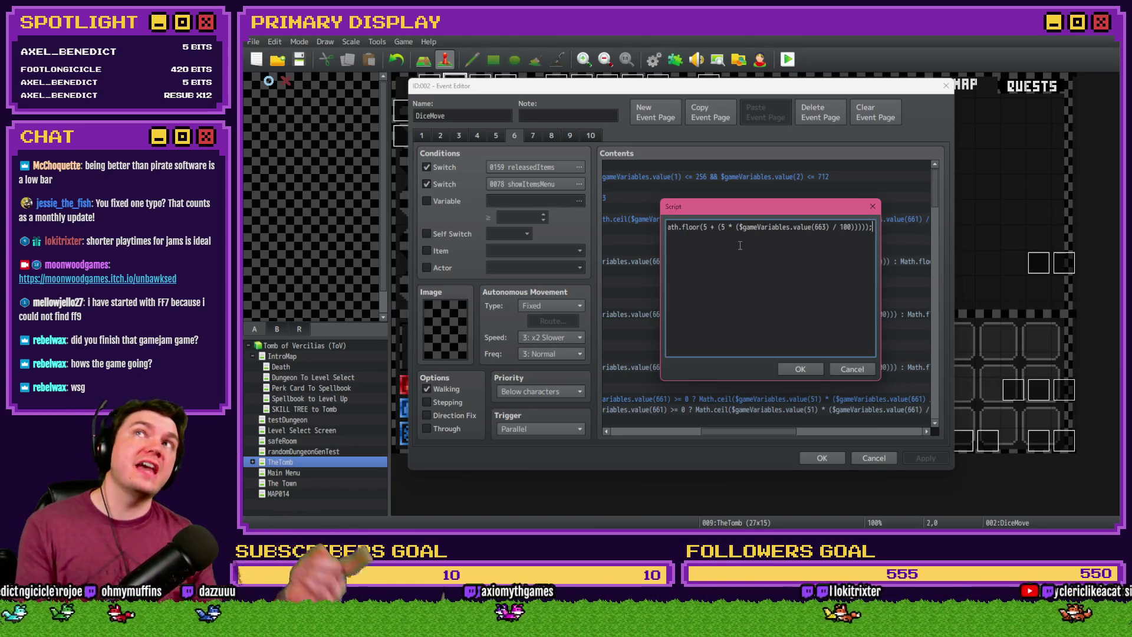
key(Left)
key(Left)
key(Left)
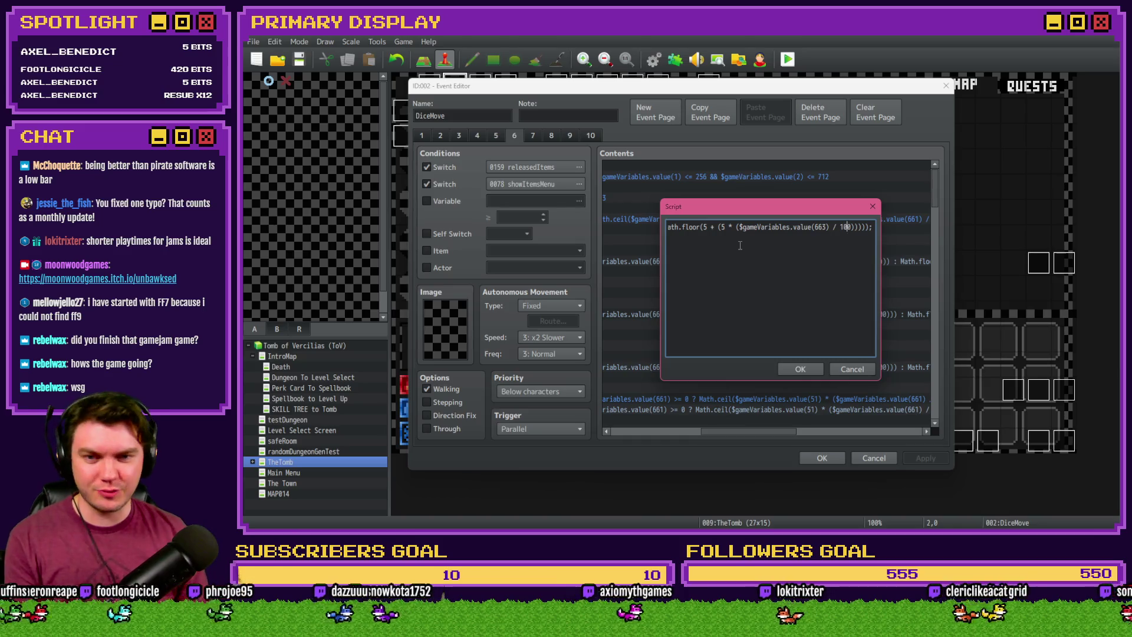
key(Left)
key(Left)
key(Left)
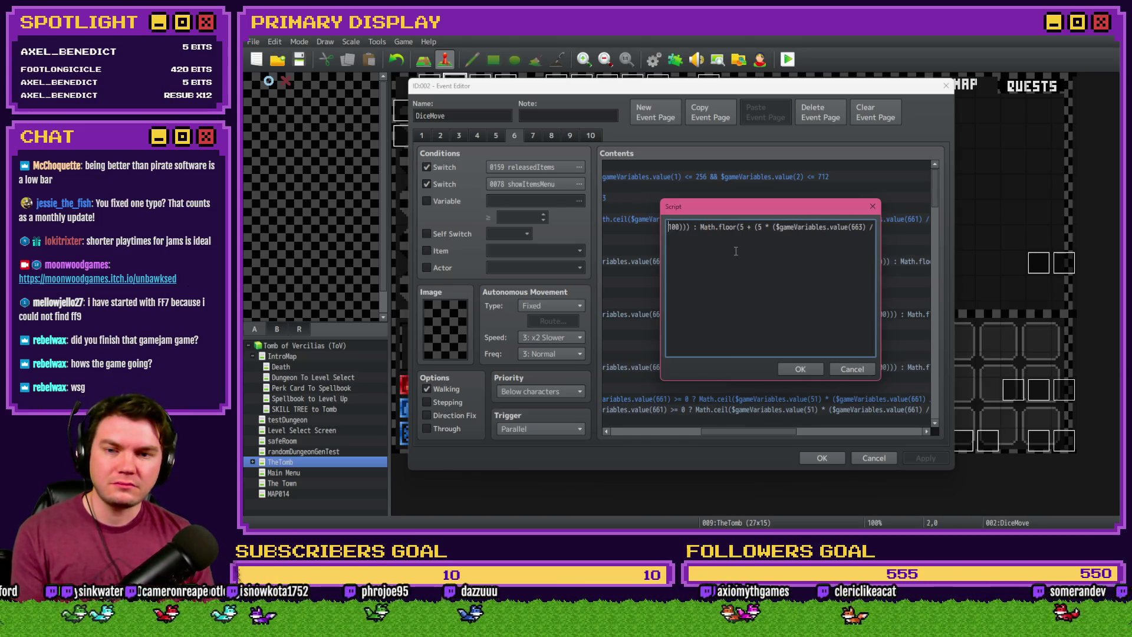
key(Left)
key(Left)
key(Left)
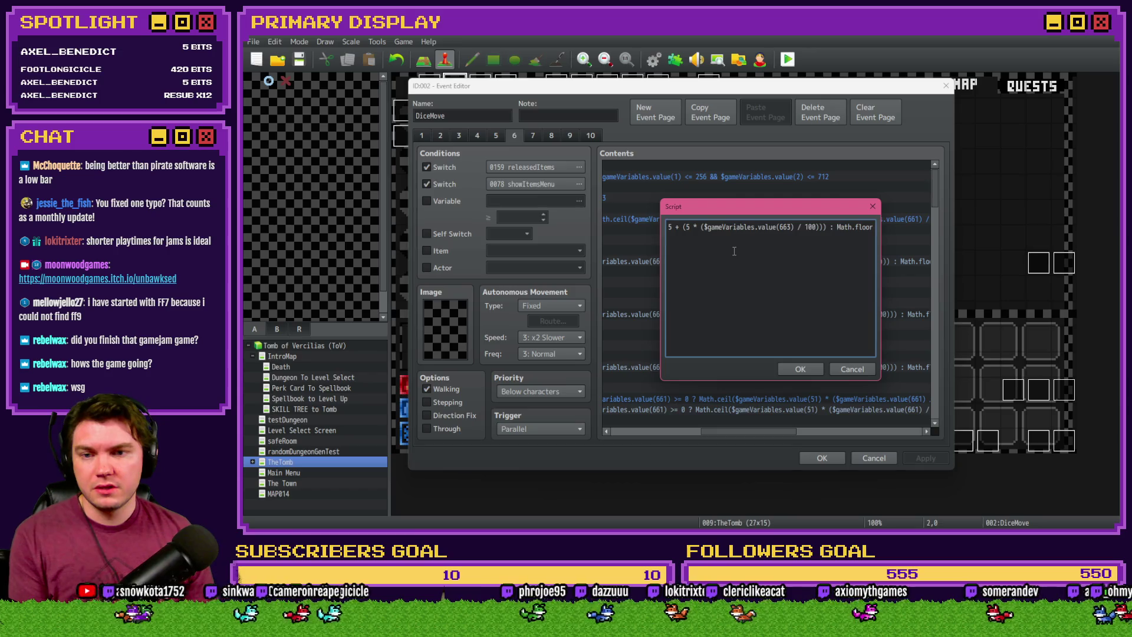
key(Left)
key(Left)
key(Left)
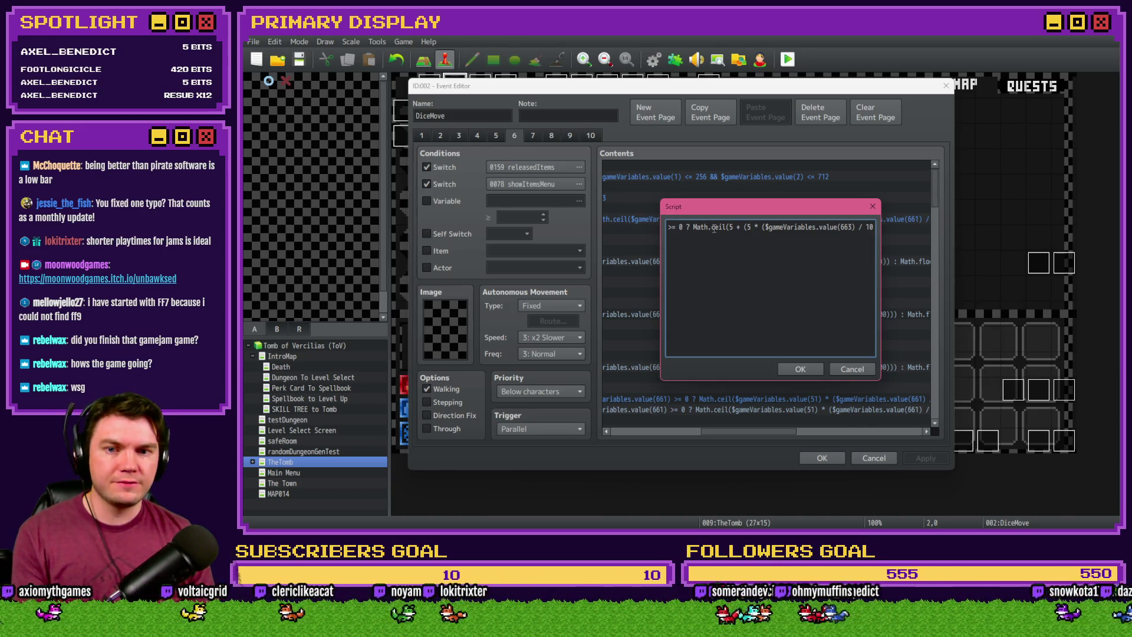
key(Right)
key(Right)
key(Right)
click(842, 227)
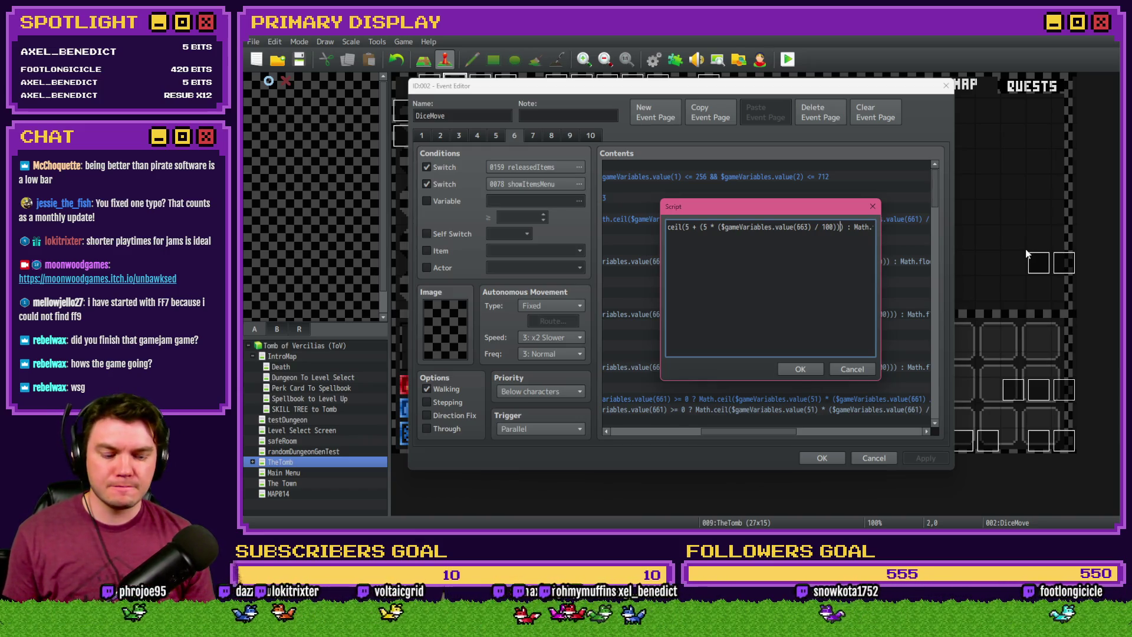
text(+)
key(ctrl+v)
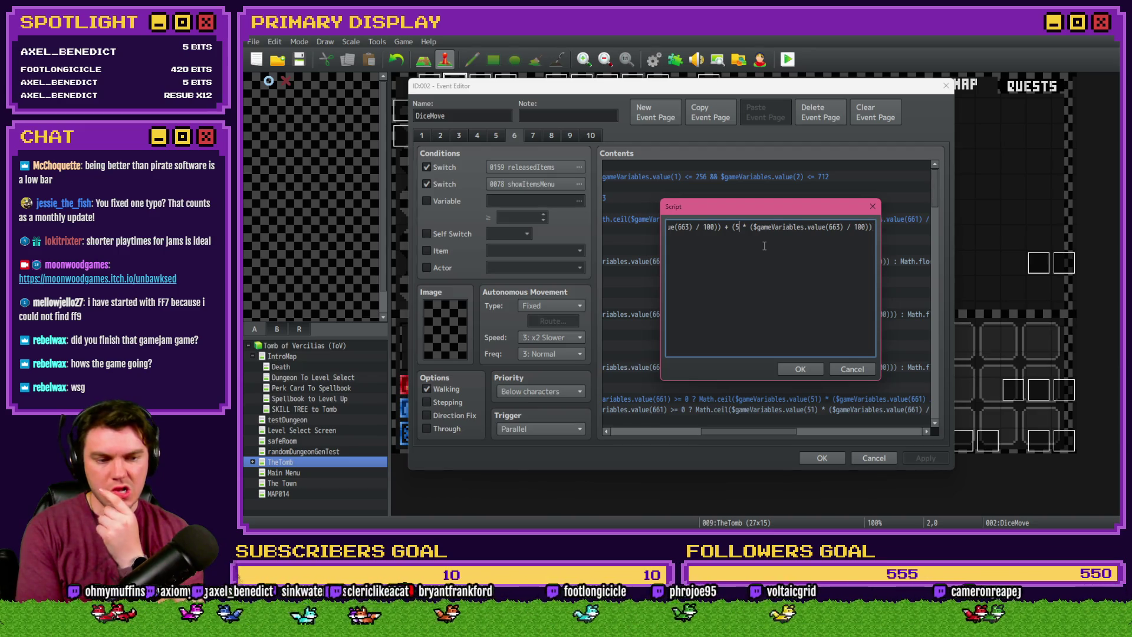
Move the caret to the variable number in the newly pasted term
key(Left)
key(Left)
key(Left)
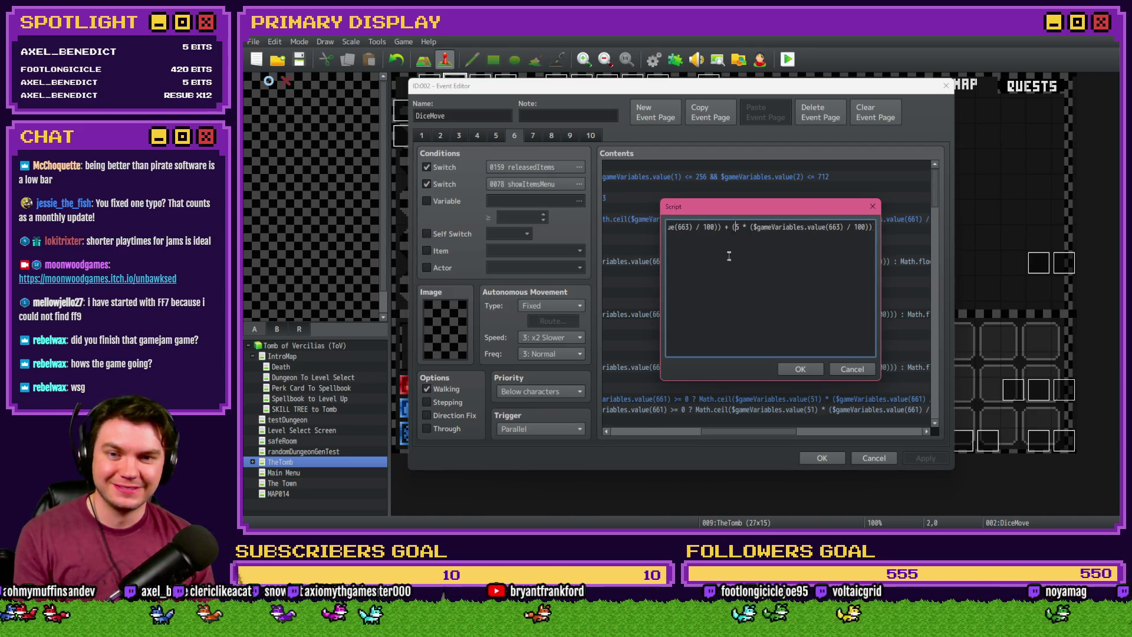
key(Left)
key(Left)
key(Left)
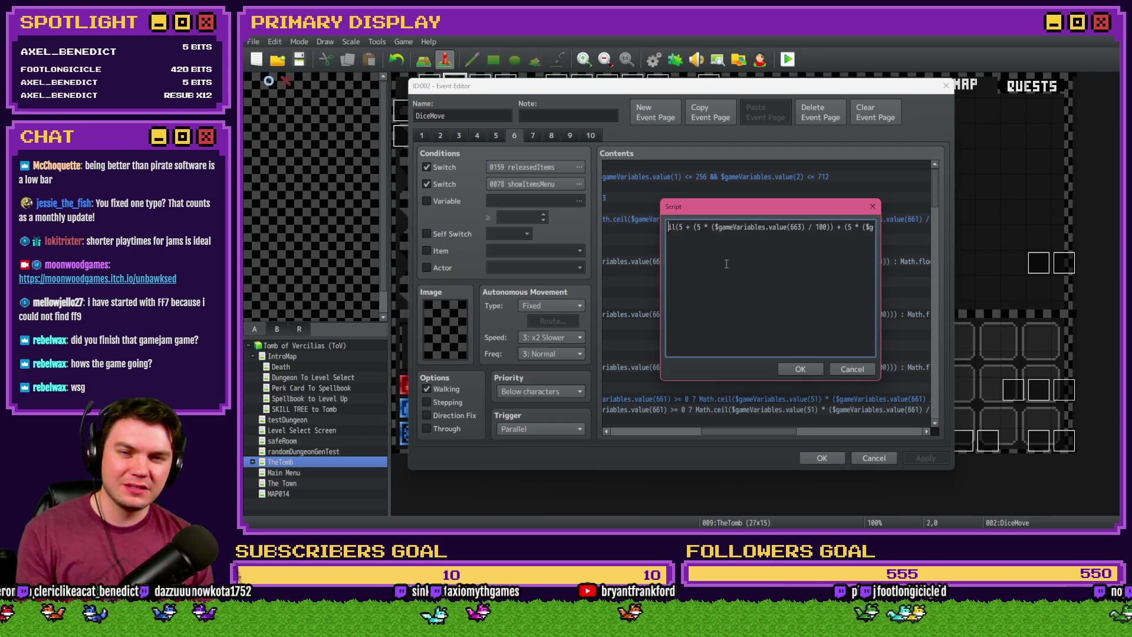
key(Right)
key(Right)
key(Right)
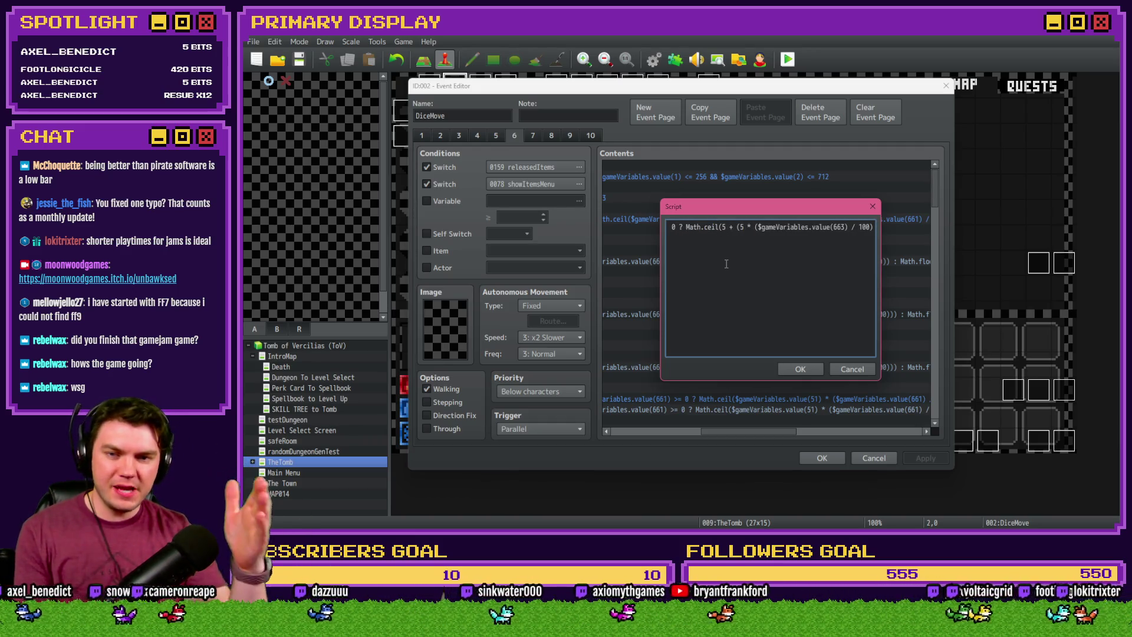
key(Right)
key(Right)
key(Right)
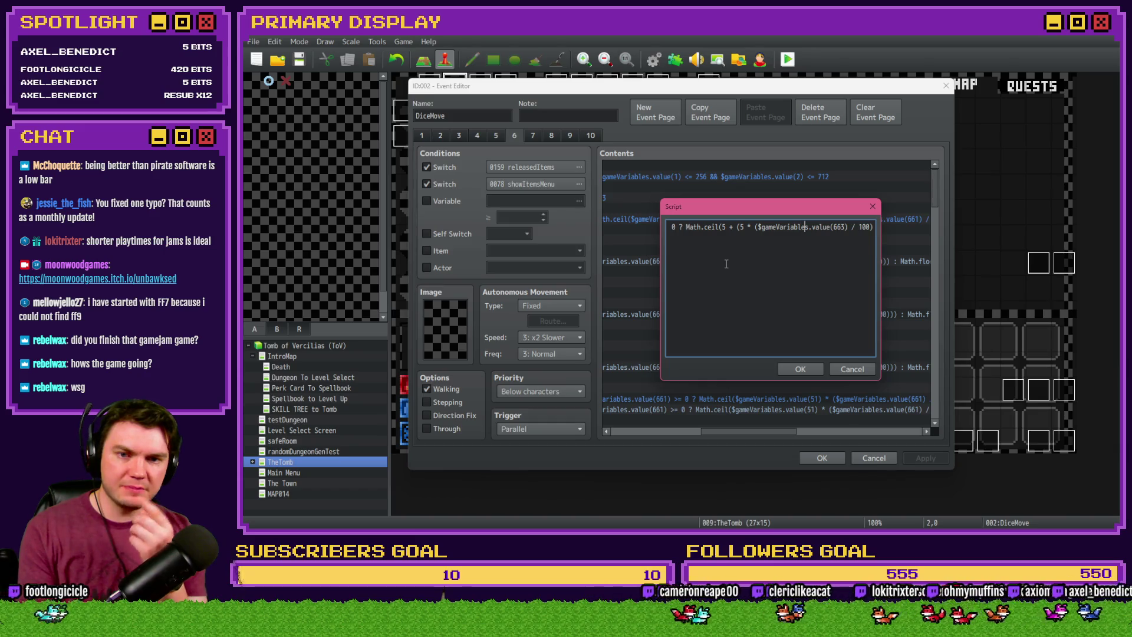
key(Right)
key(Right)
key(Right)
key(Right)
key(Right)
key(Right)
Change the new term's variable from 663 to 702 and copy the value(702) term
double_click(796, 228)
text(702)
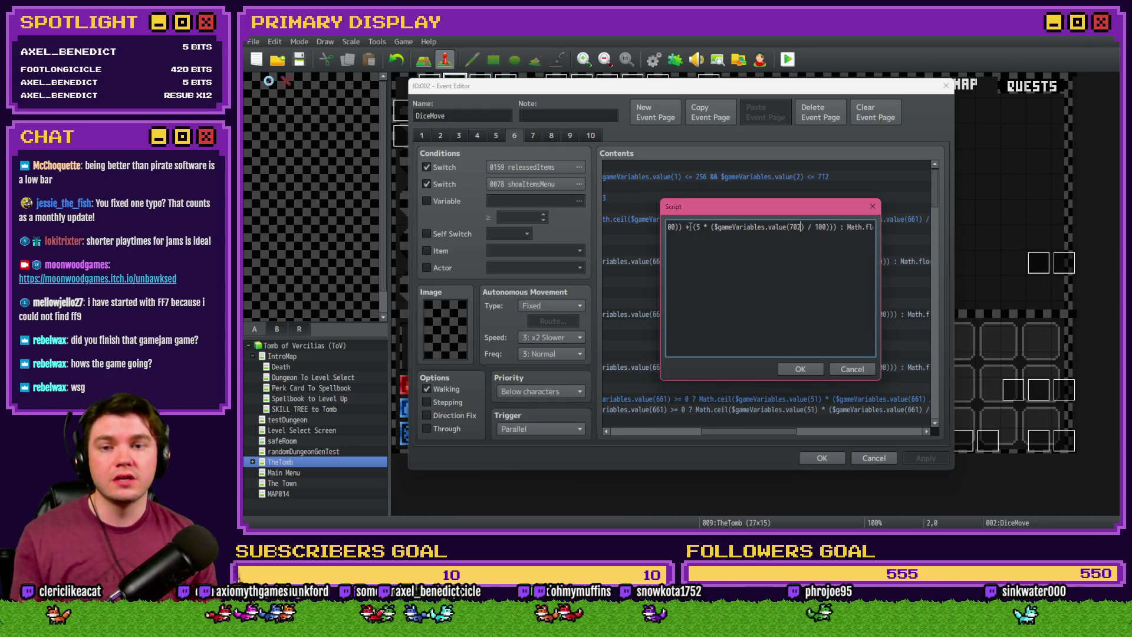
drag(693, 227, 831, 227)
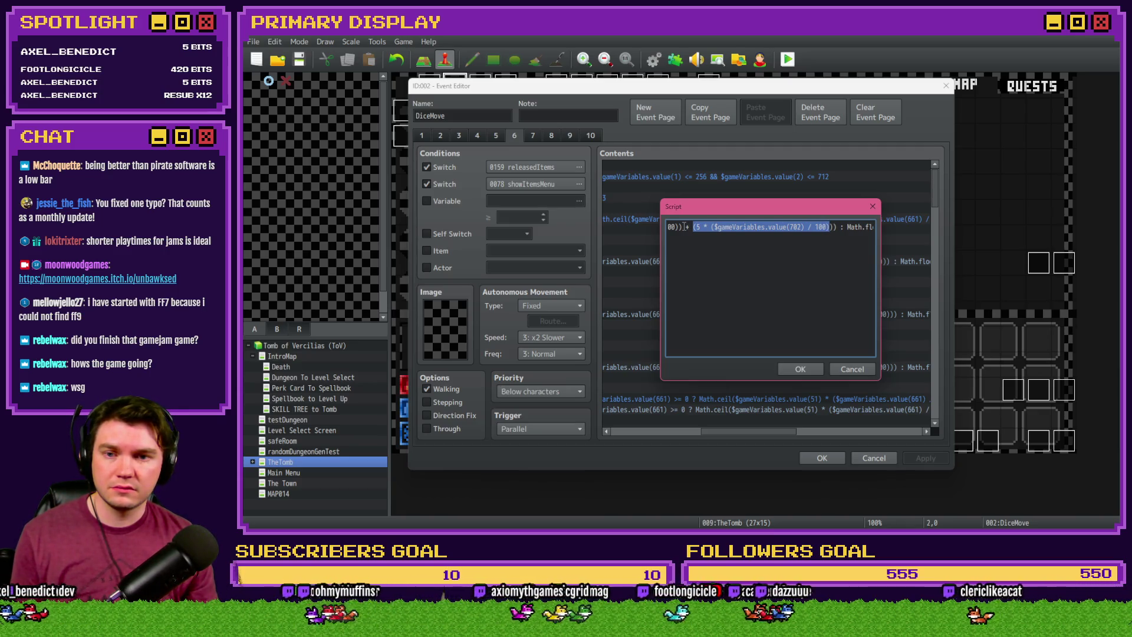
click(724, 227)
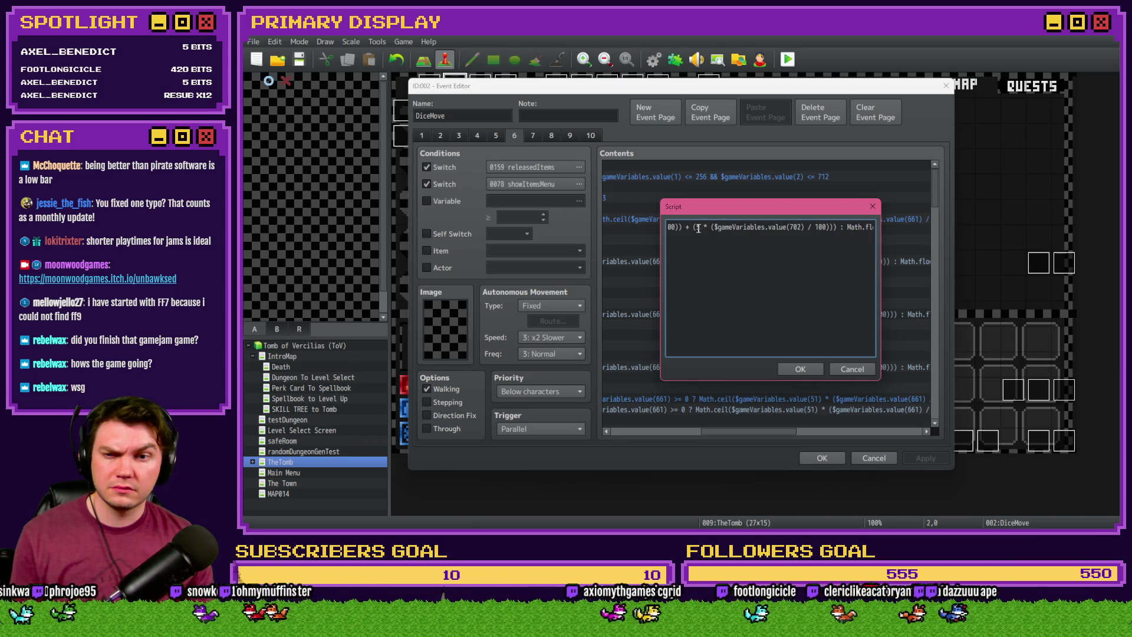
drag(693, 227, 834, 228)
key(ctrl+c)
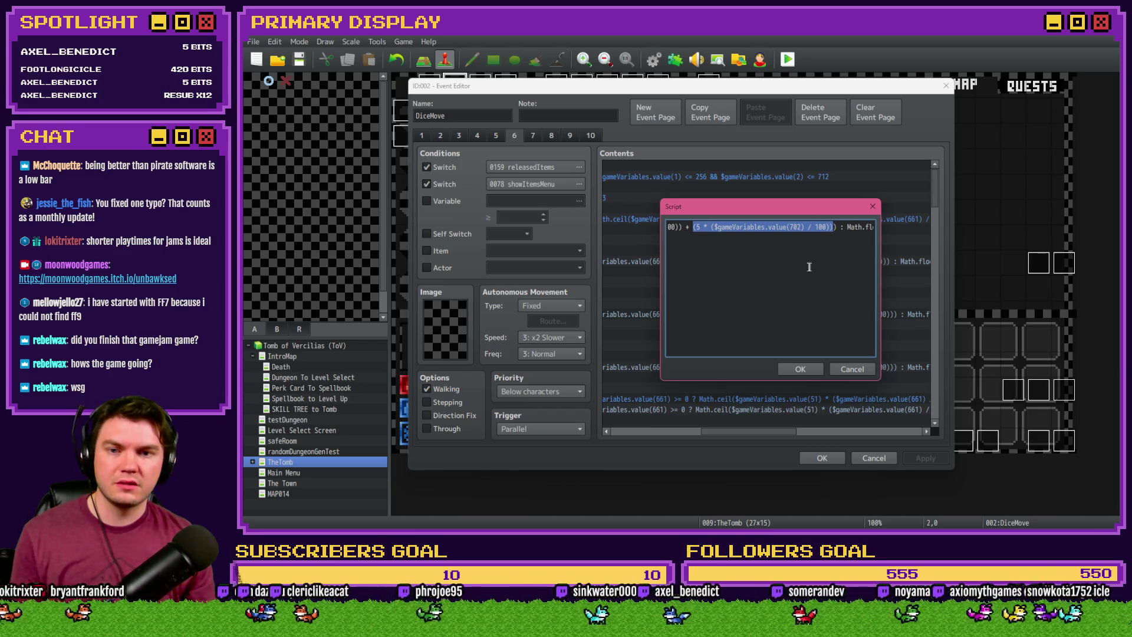
click(846, 227)
Paste the value(702) bonus term into the Math.floor part of the formula
key(Right)
key(Right)
key(Right)
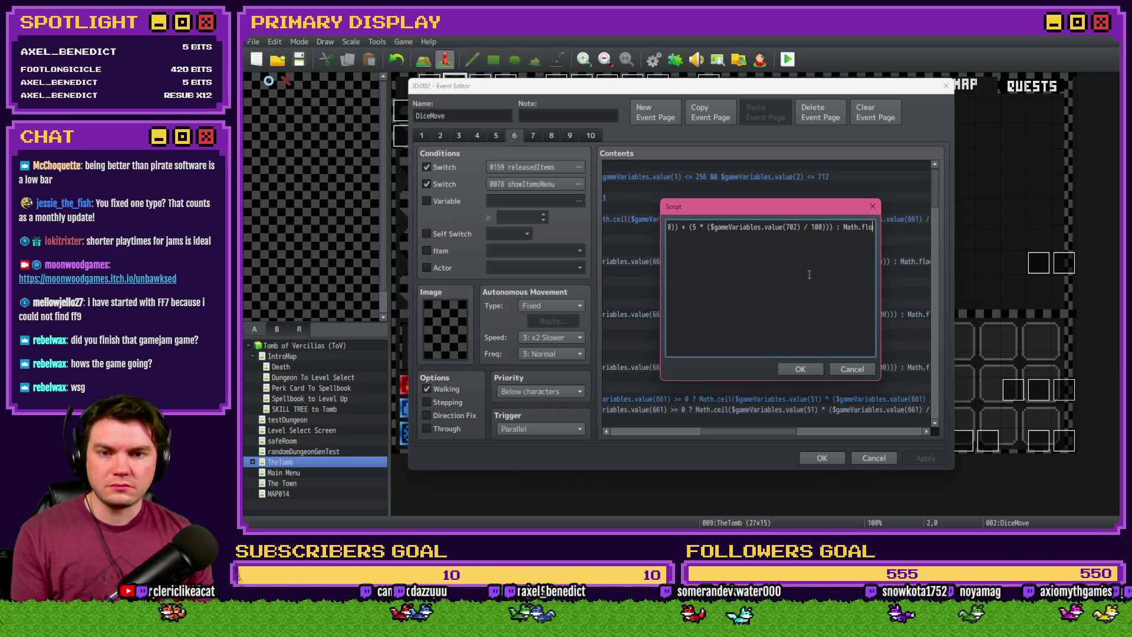
key(Right)
key(Right)
key(Right)
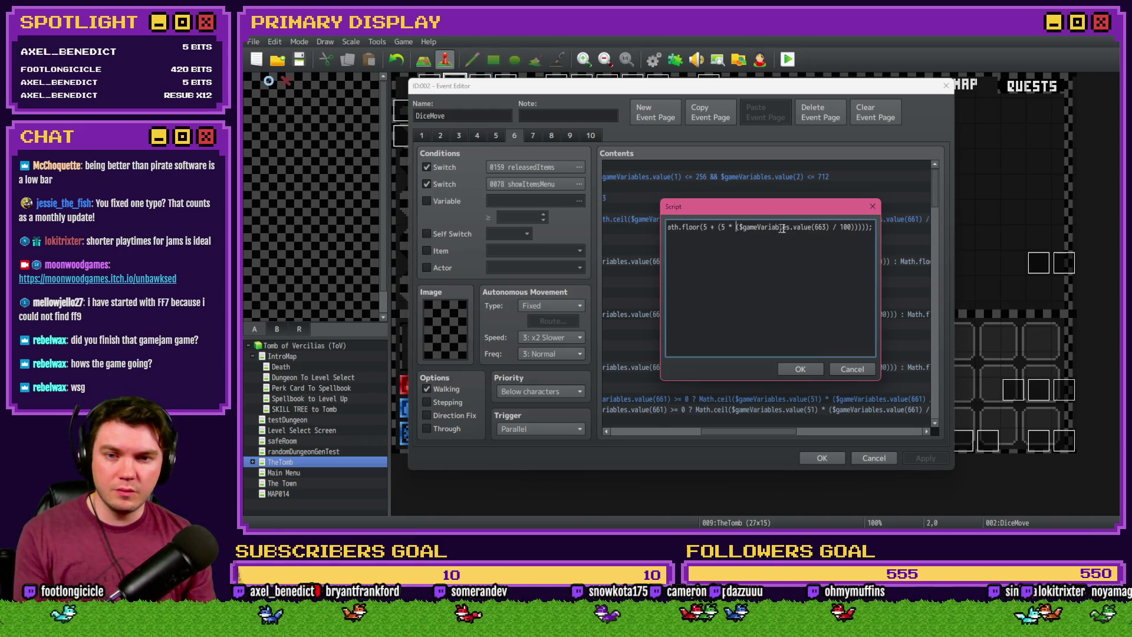
click(736, 227)
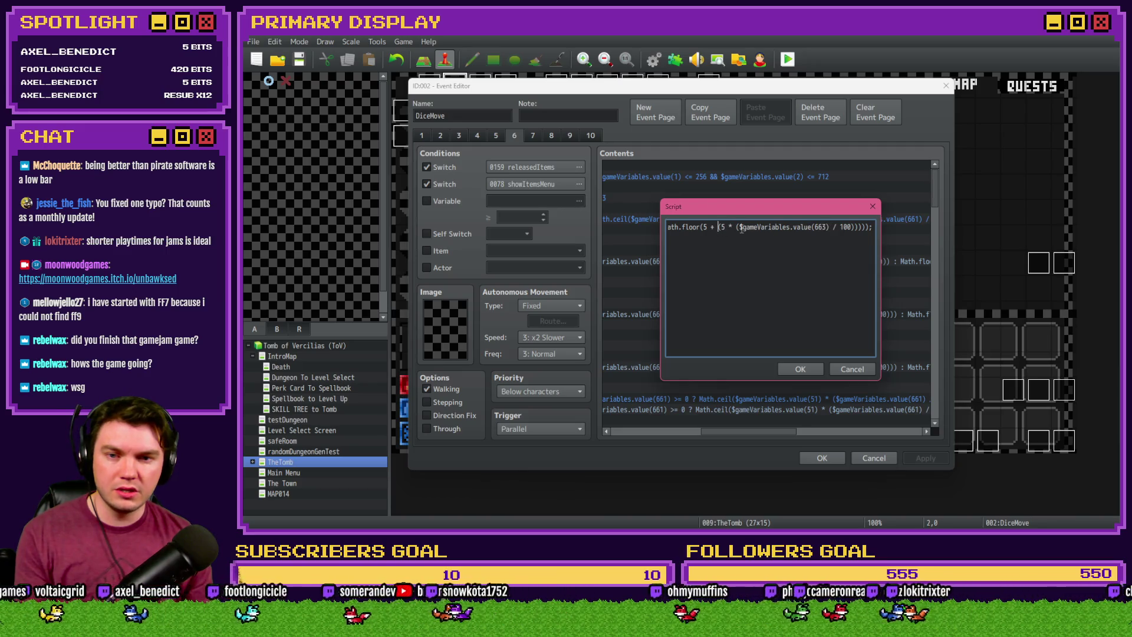
click(816, 227)
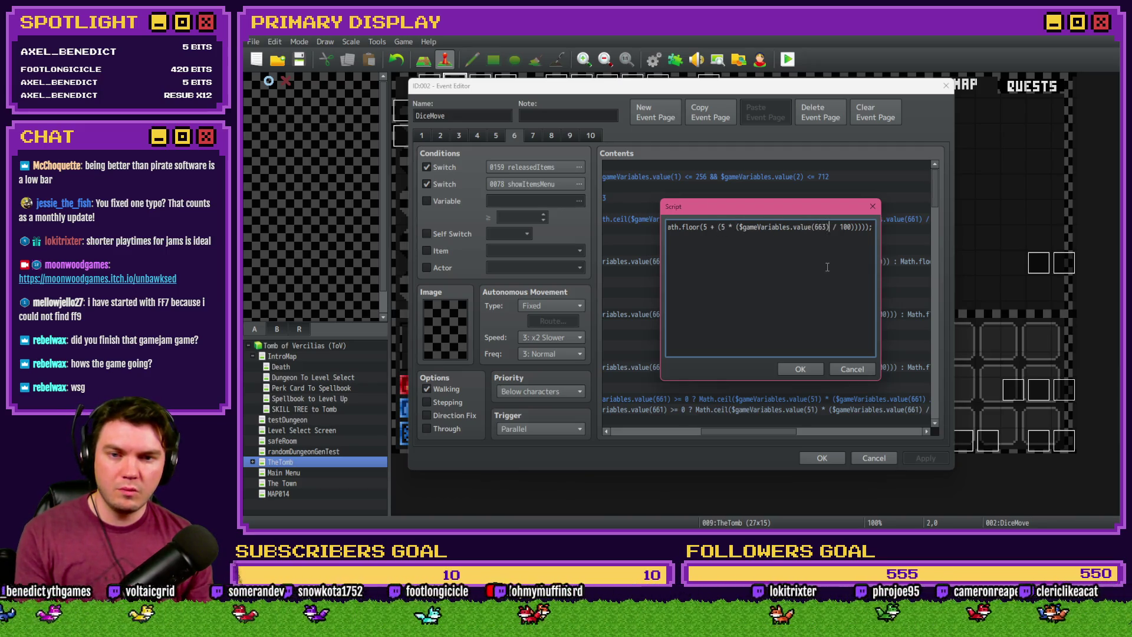
key(Right)
key(Right)
key(Right)
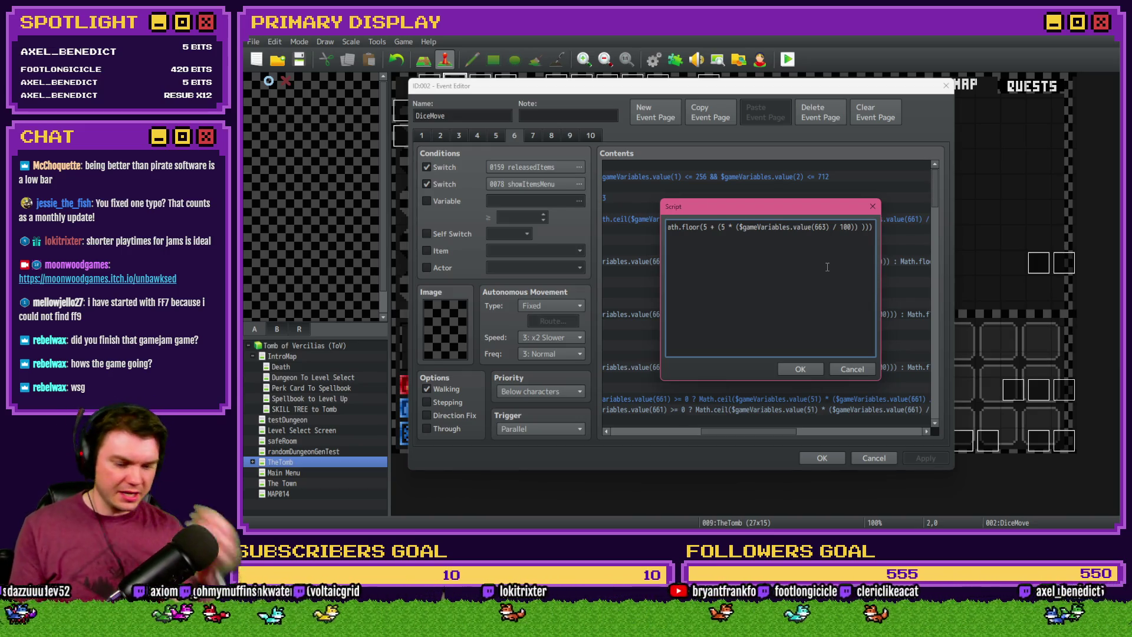
key(ctrl+v)
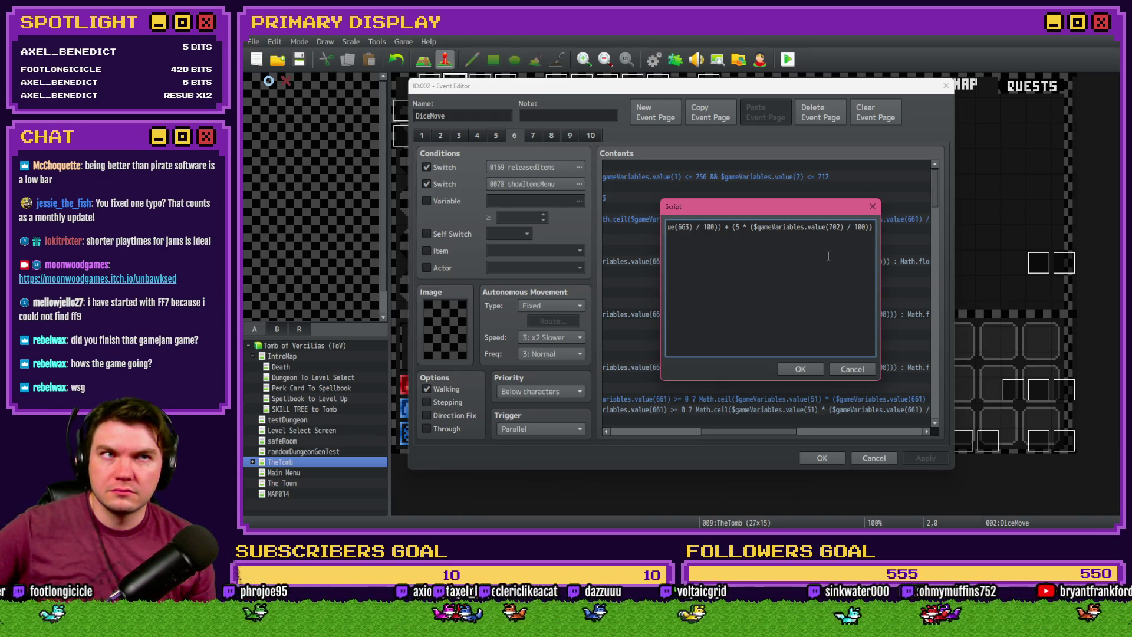
Confirm the script, save the DiceMove event, and open common event 0021 ItemTooltips in the Database
click(800, 369)
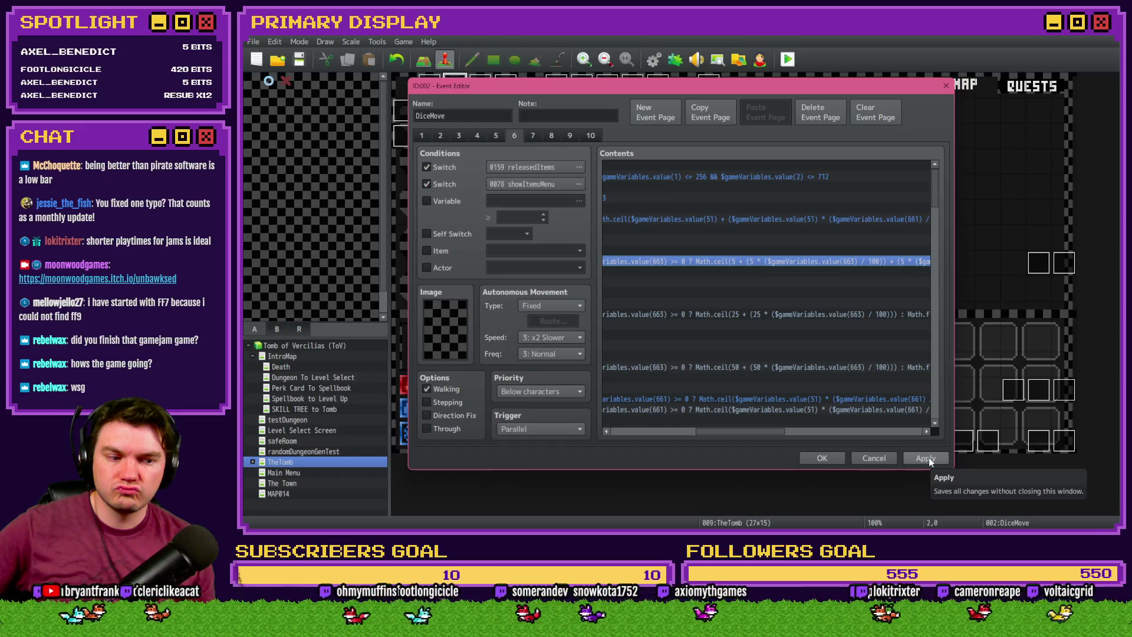
drag(745, 438, 660, 434)
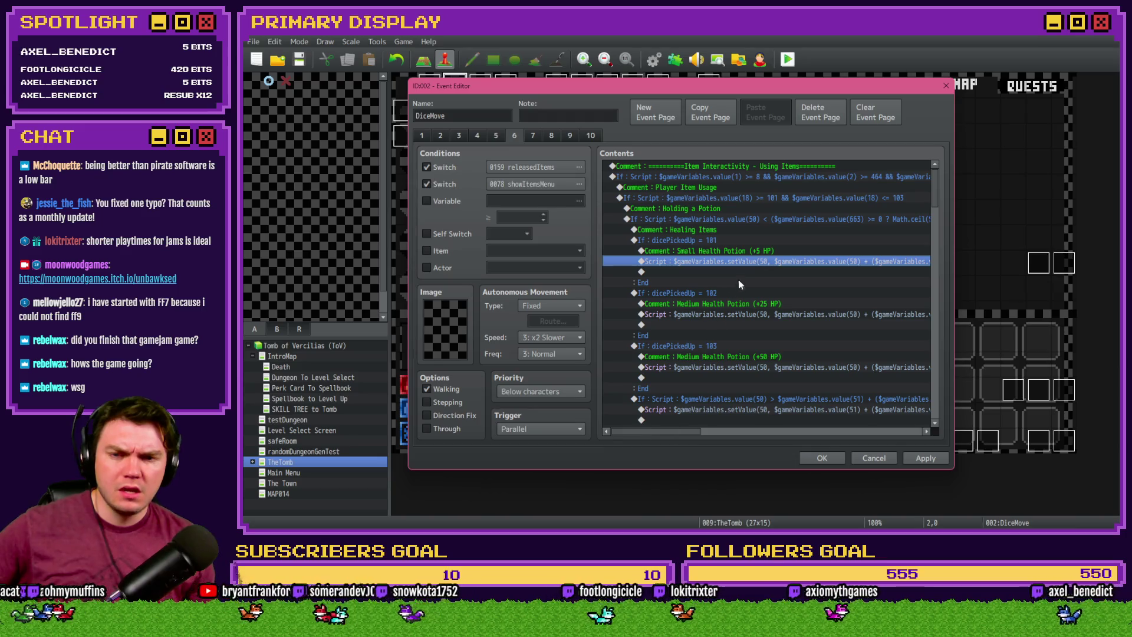
double_click(760, 261)
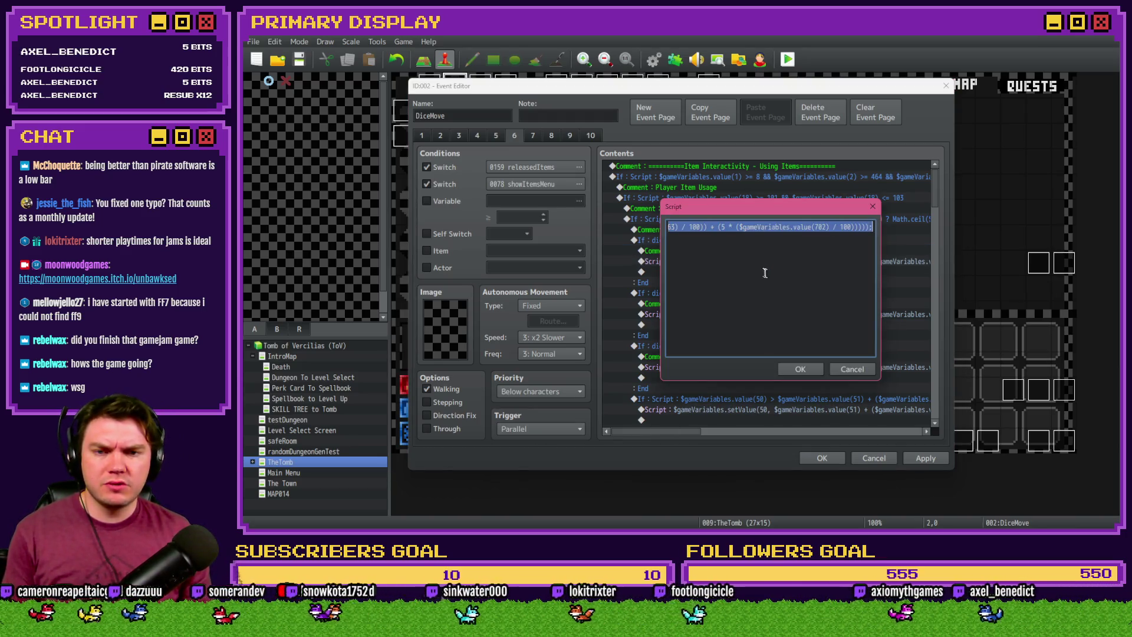
click(848, 367)
click(822, 459)
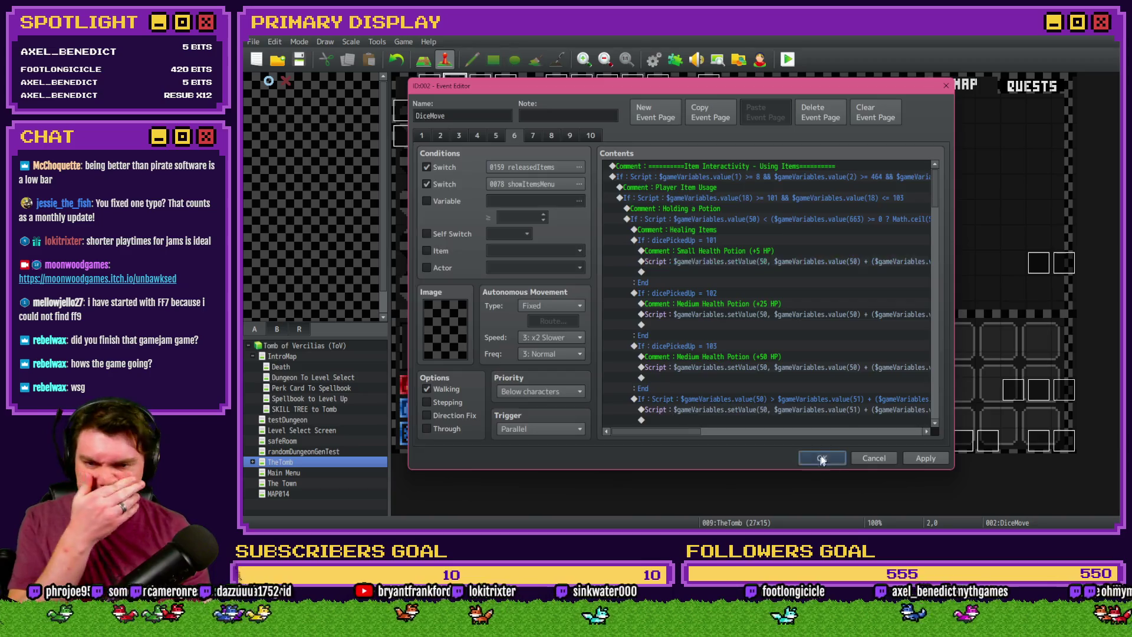
click(653, 59)
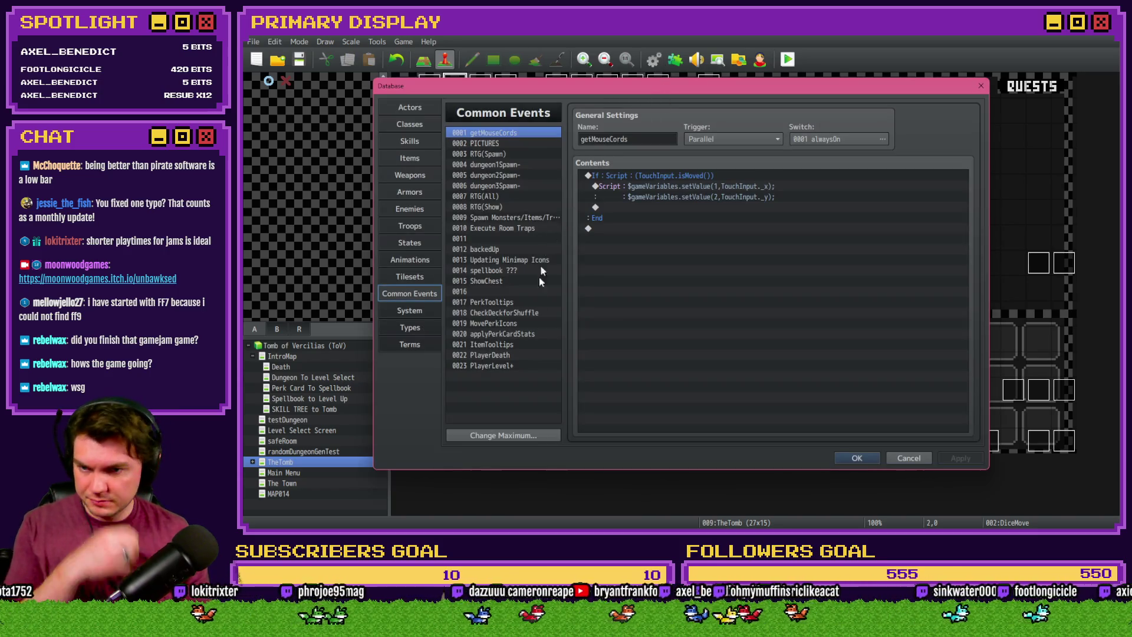
click(511, 345)
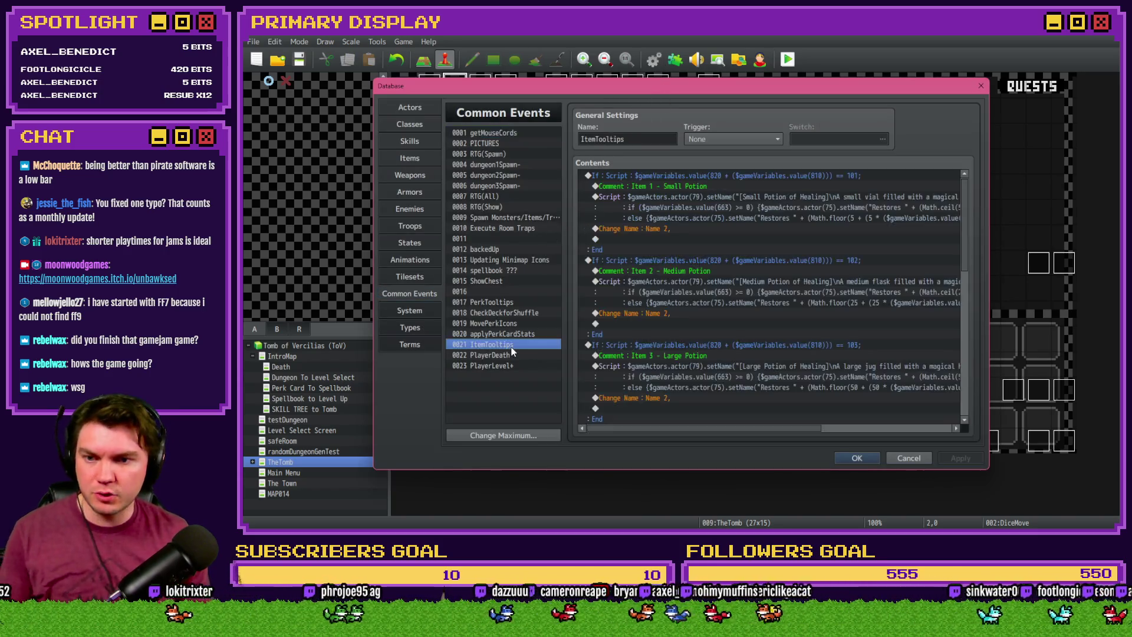
Open the Small Potion script and paste a new line that stores the heal amount in variable 50
click(723, 205)
double_click(730, 201)
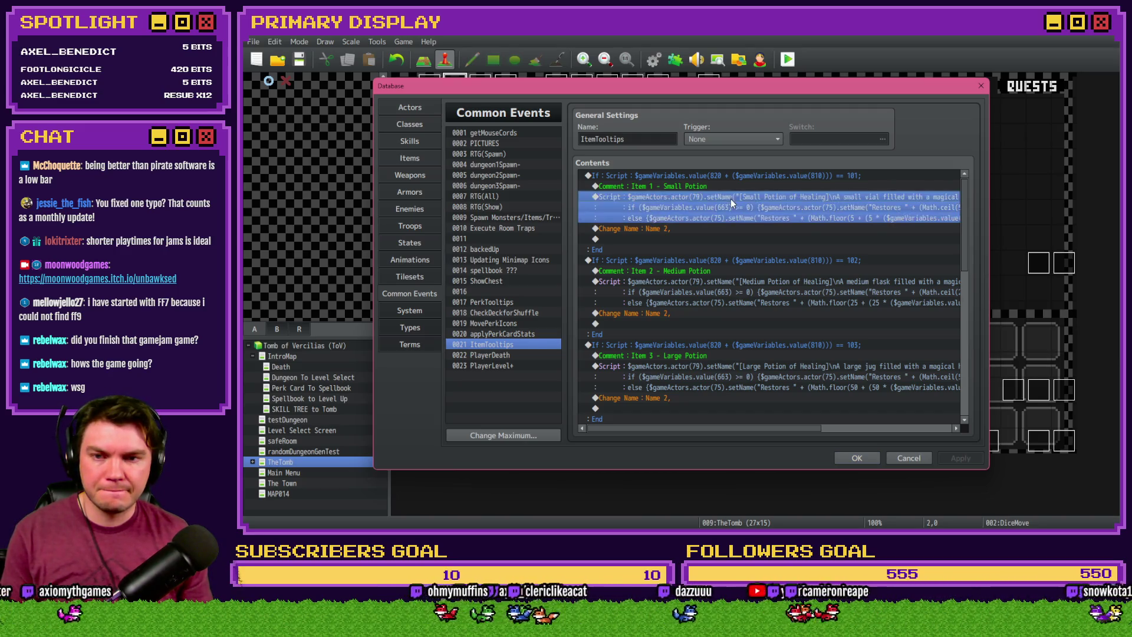
key(Return)
key(Return)
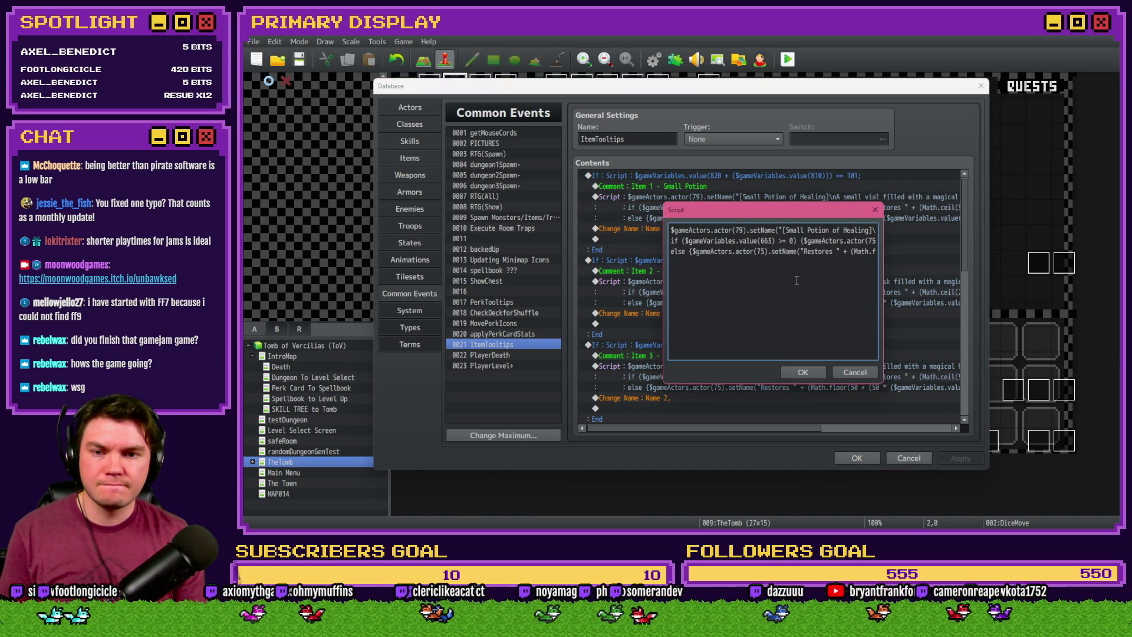
key(ctrl+v)
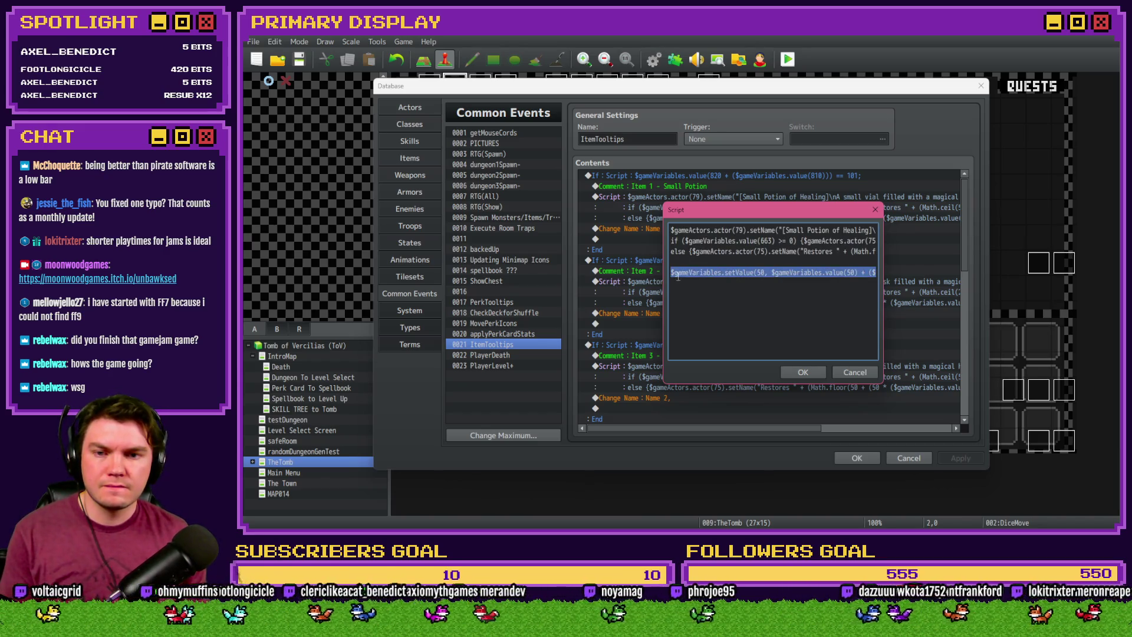
Type the heal formula 0 ? Math.ceil(5 + (5 * ($gameVariables.value(66) into the new line
click(677, 273)
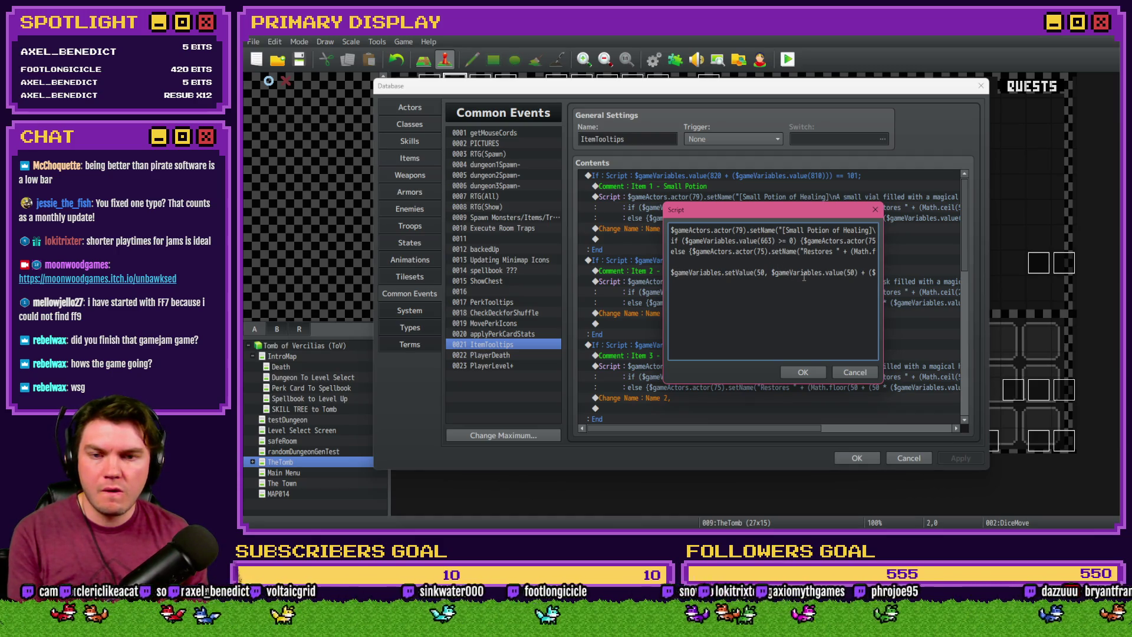
key(Right)
key(Right)
key(Right)
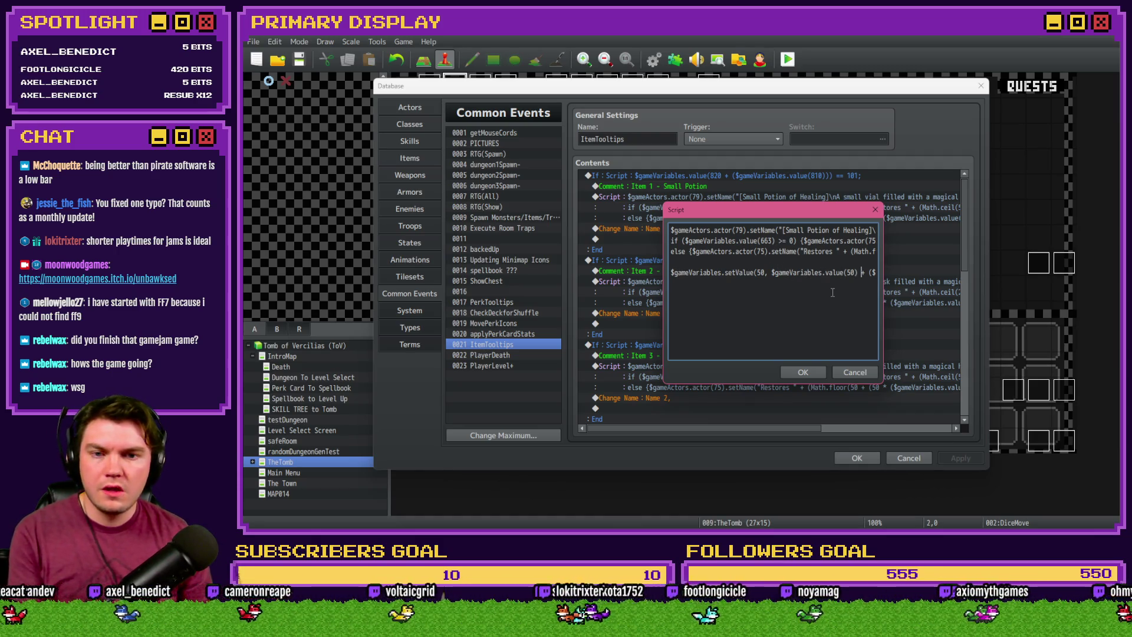
text(0 ? Math.ceil(5 + (5 *)
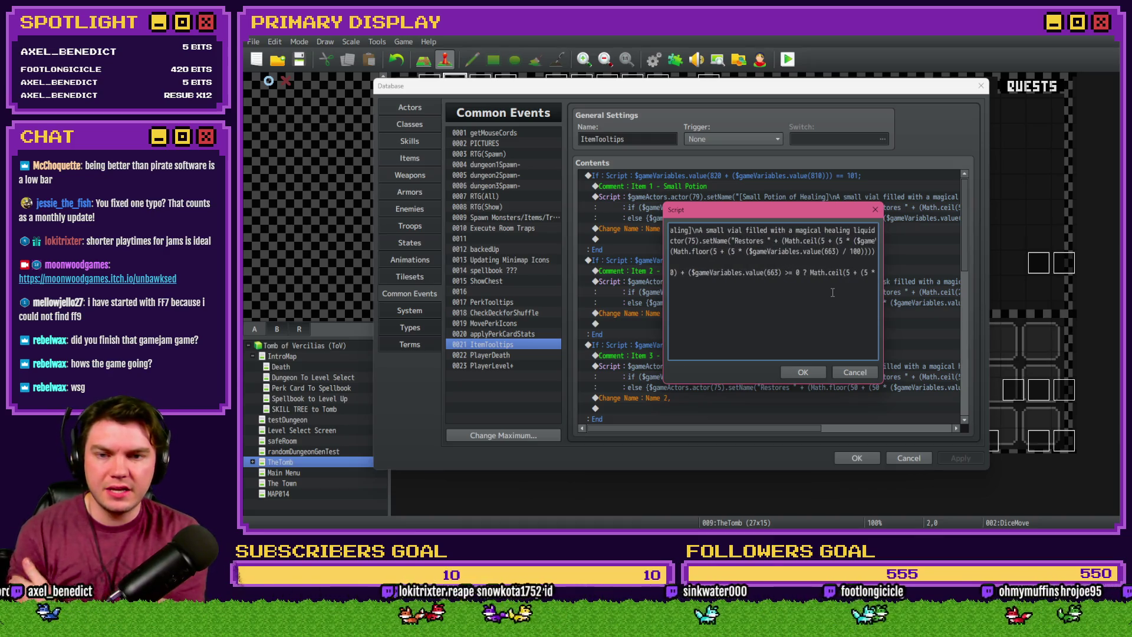
text( ($gameVariables.value(66)
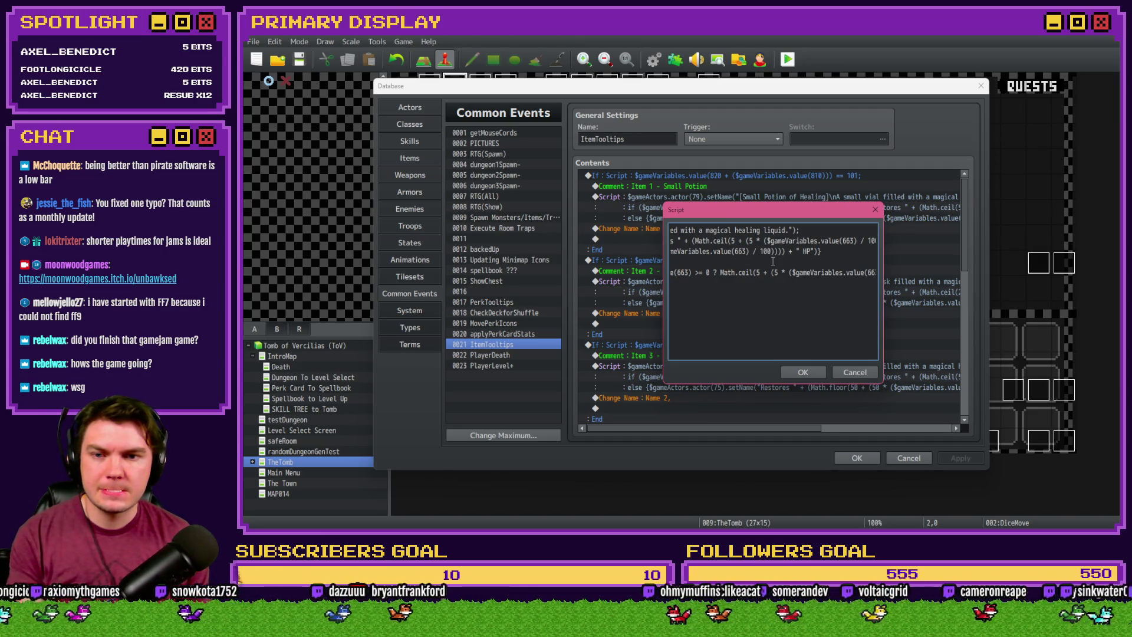
key(Left)
key(Left)
key(Left)
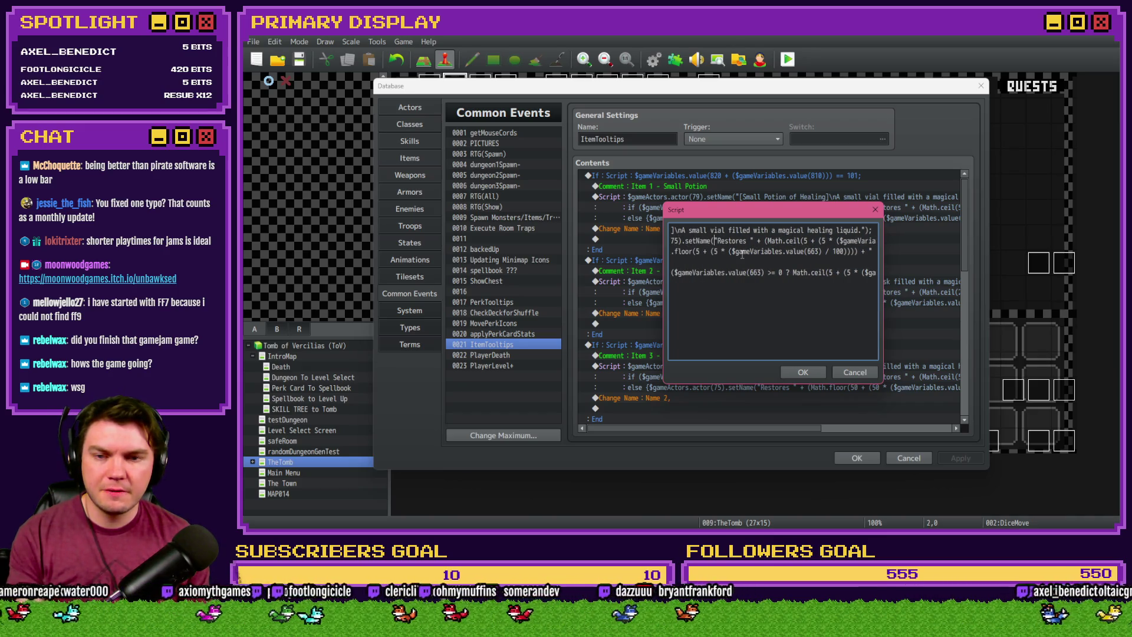
key(Left)
key(Left)
key(Left)
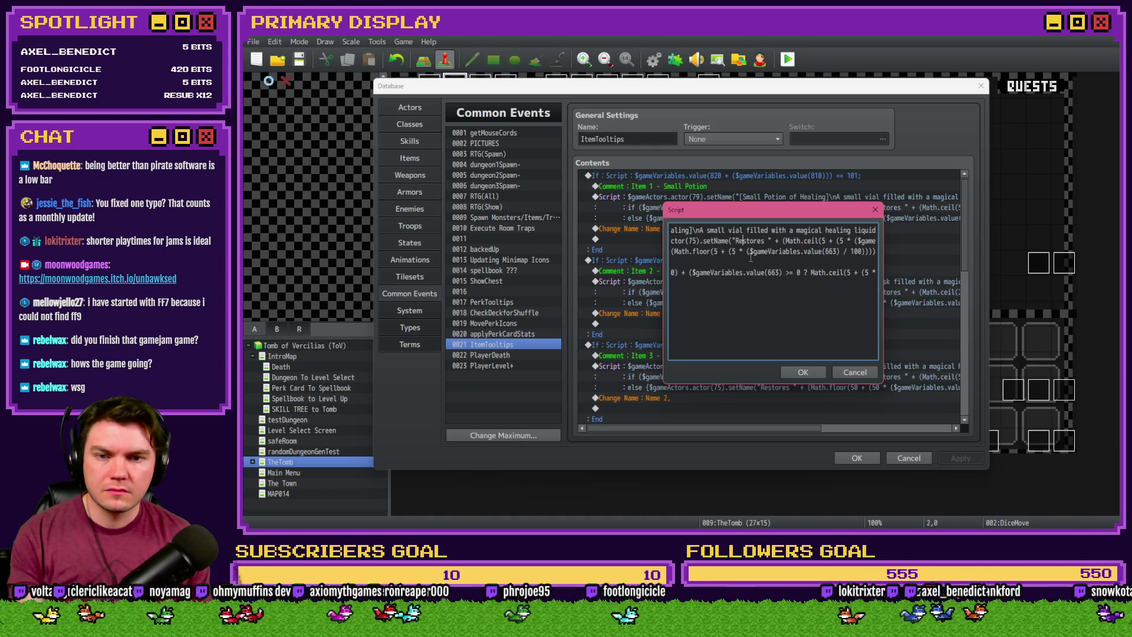
key(Right)
key(Right)
key(Right)
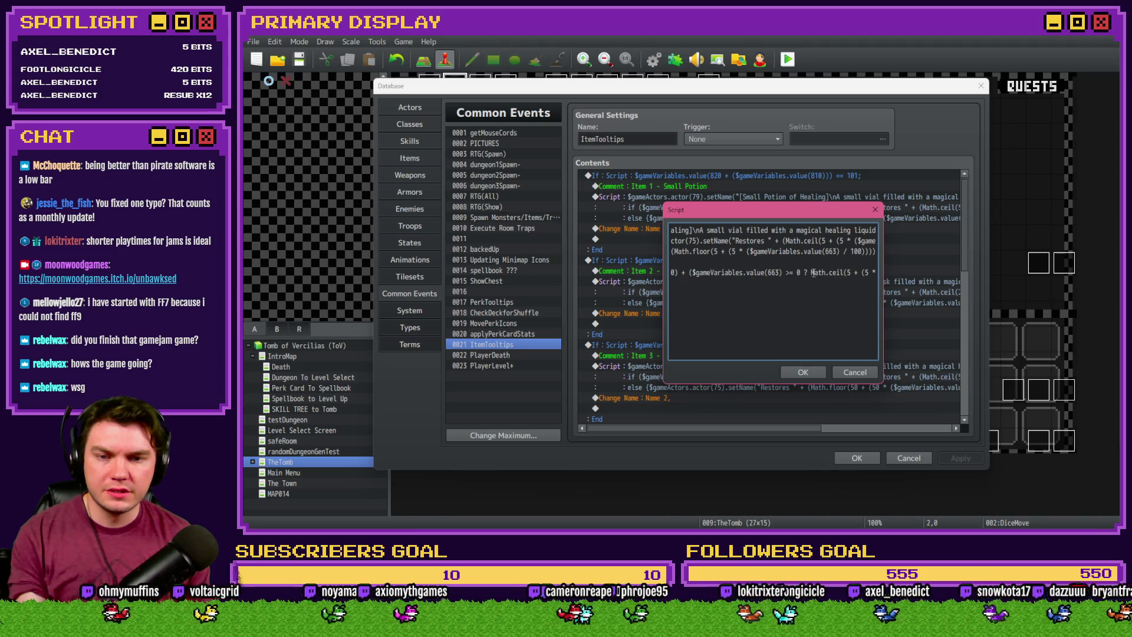
Compare the Math.ceil heal formulas on lines 2 and 4 of the script
drag(812, 272, 882, 277)
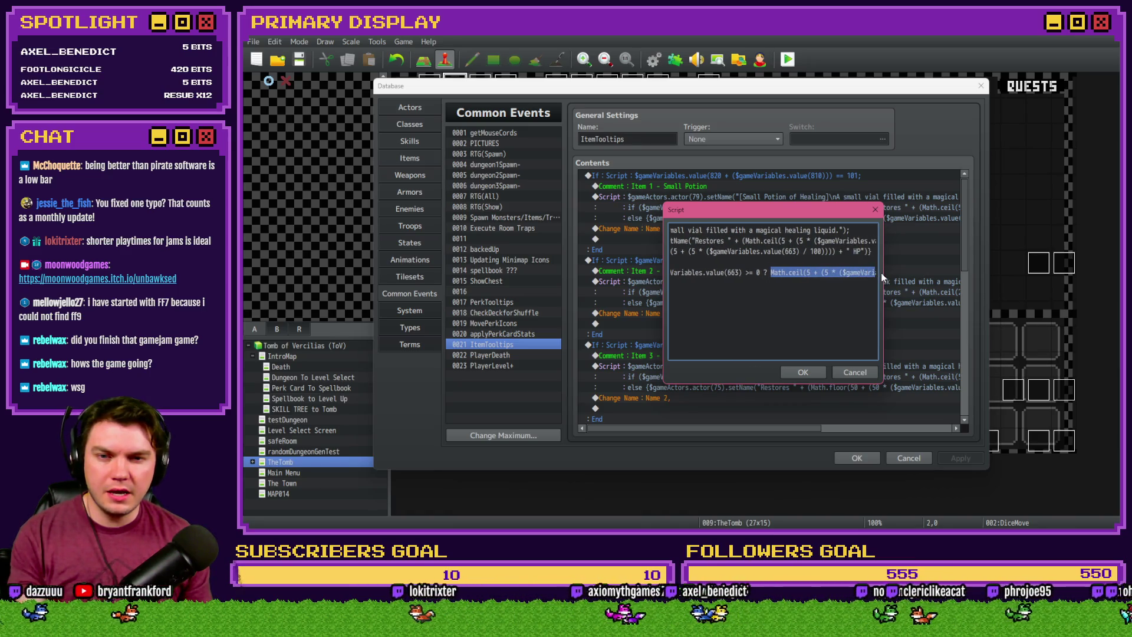
click(772, 237)
key(Right)
key(Right)
key(Right)
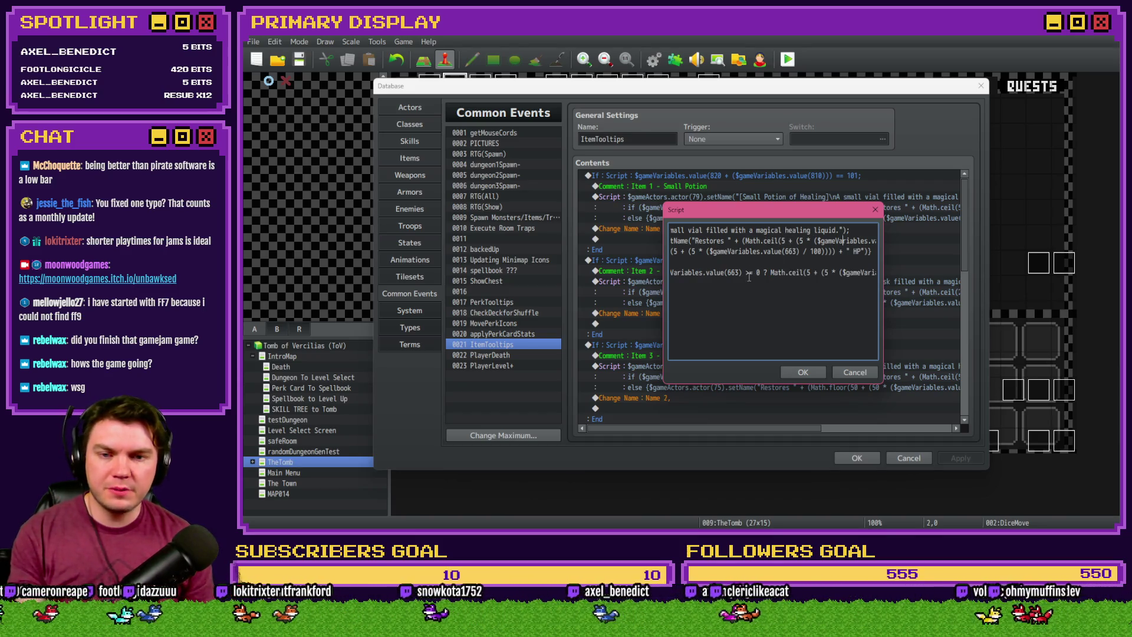
key(Right)
key(Right)
key(Right)
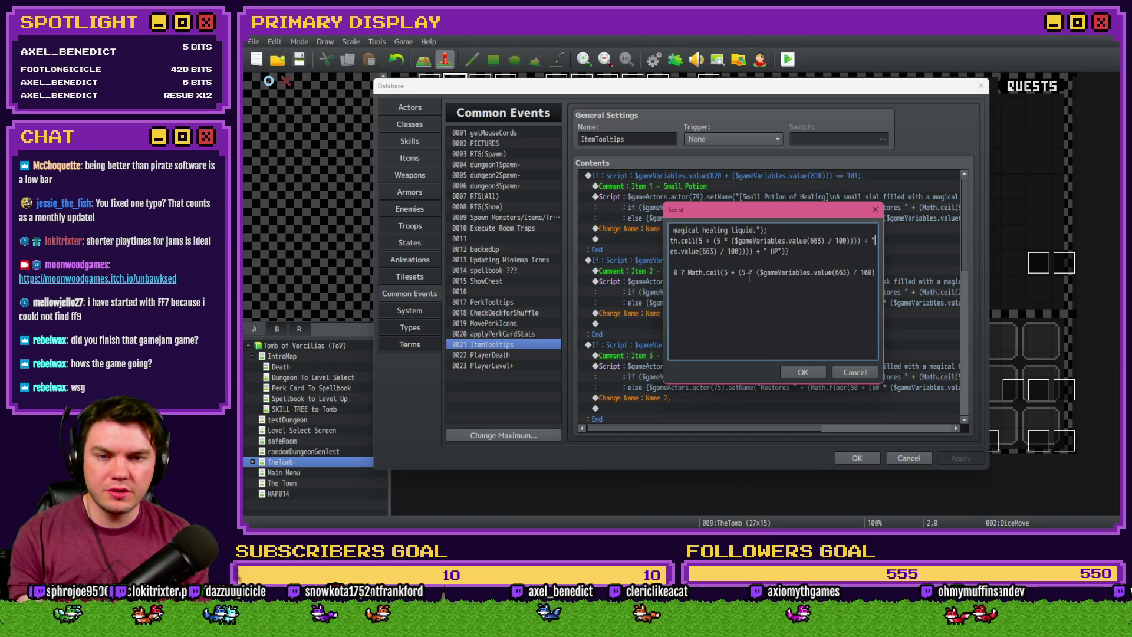
key(Left)
key(Left)
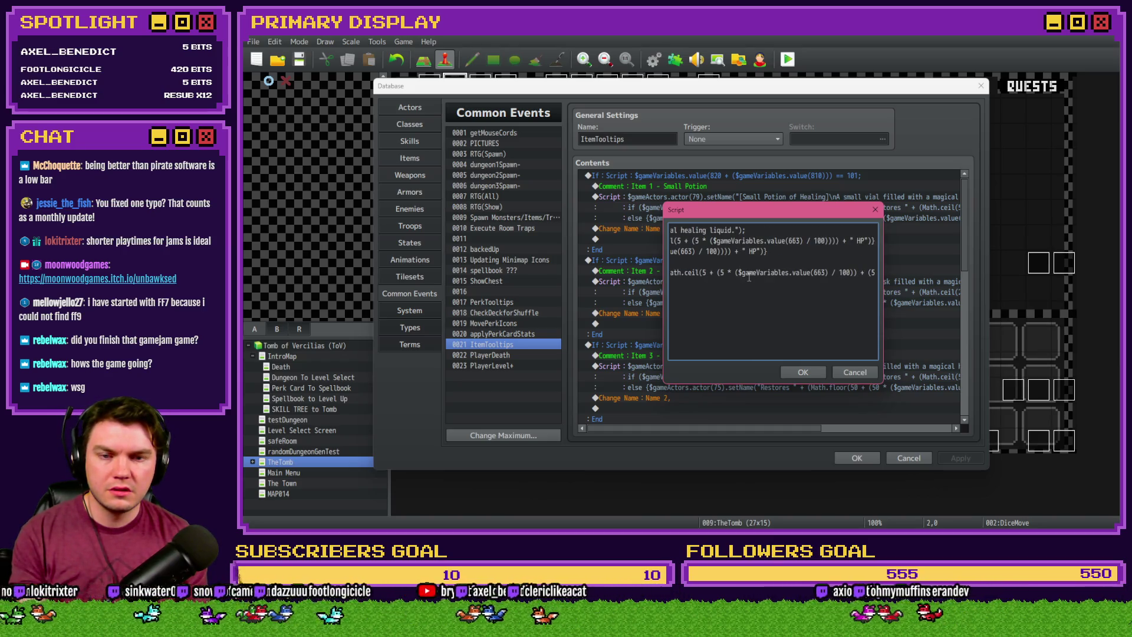
key(Left)
key(Left)
key(Left)
key(Left)
key(Left)
key(Left)
key(Left)
key(Left)
key(Left)
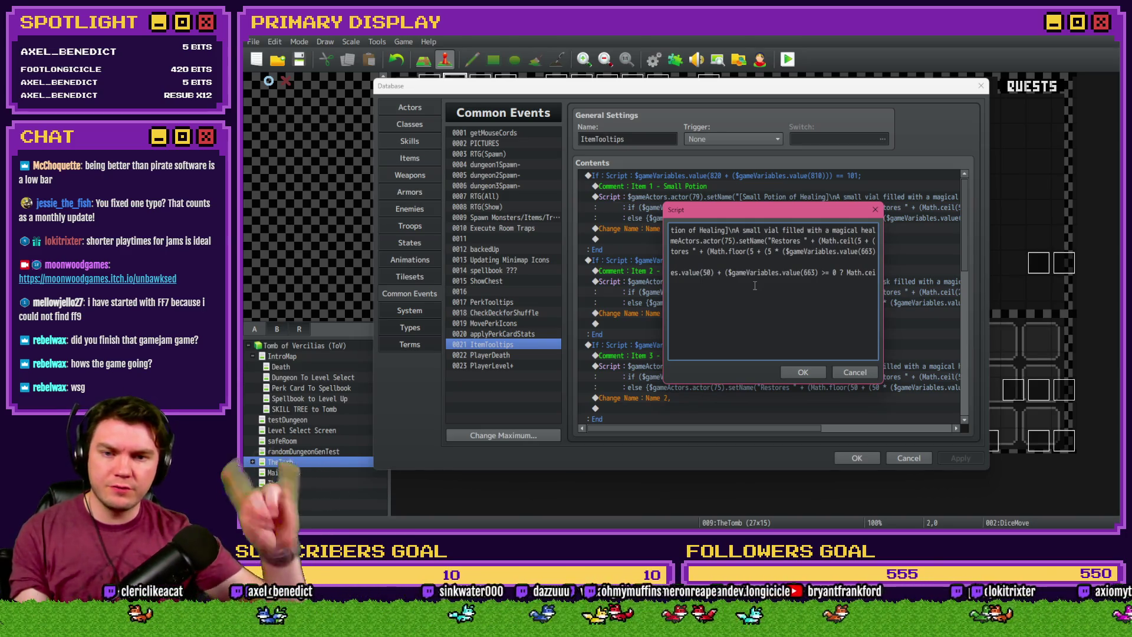
key(Left)
key(Left)
key(Left)
key(Left)
click(824, 273)
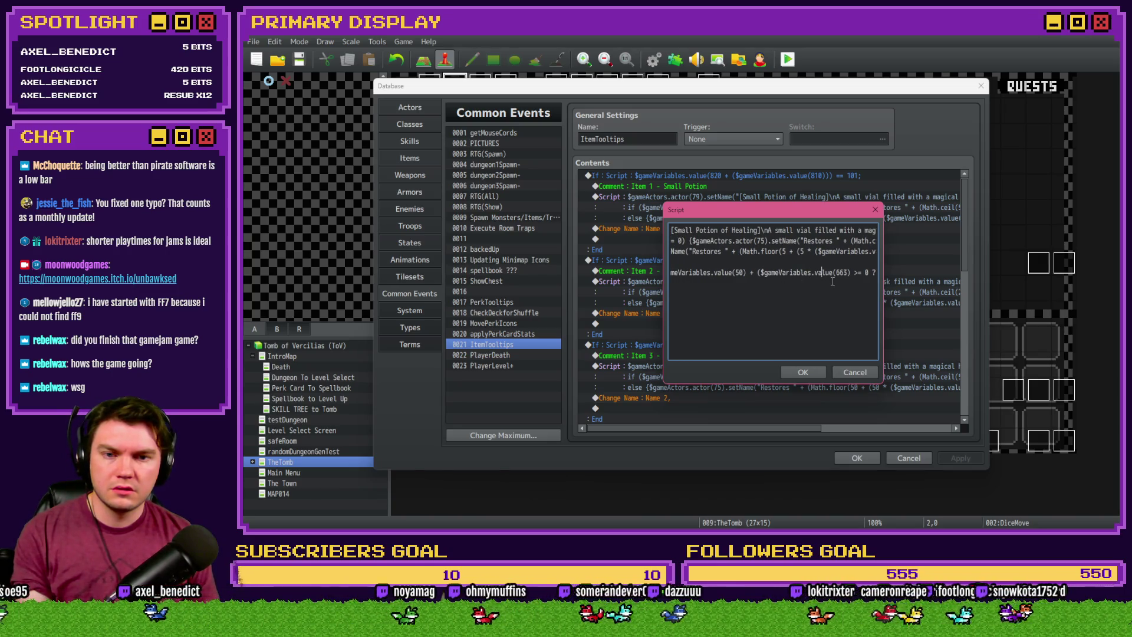
key(Right)
key(Right)
key(Right)
key(Right)
key(Right)
key(Right)
drag(699, 273, 831, 276)
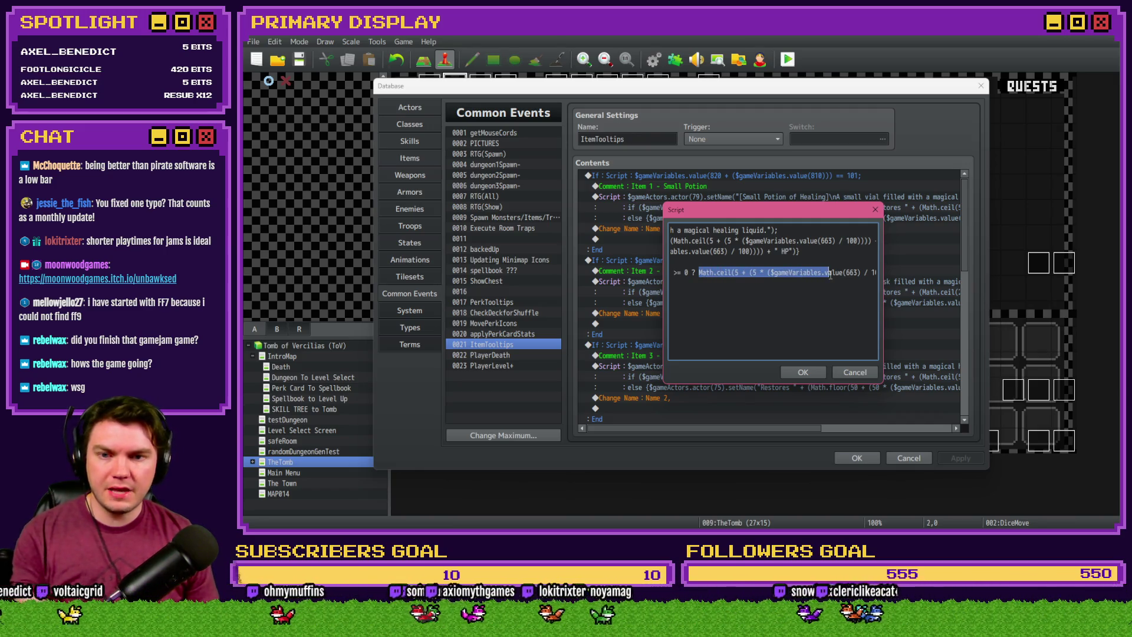
mouse_move(699, 272)
mouse_down()
mouse_move(886, 272)
mouse_move(806, 273)
mouse_up()
click(676, 246)
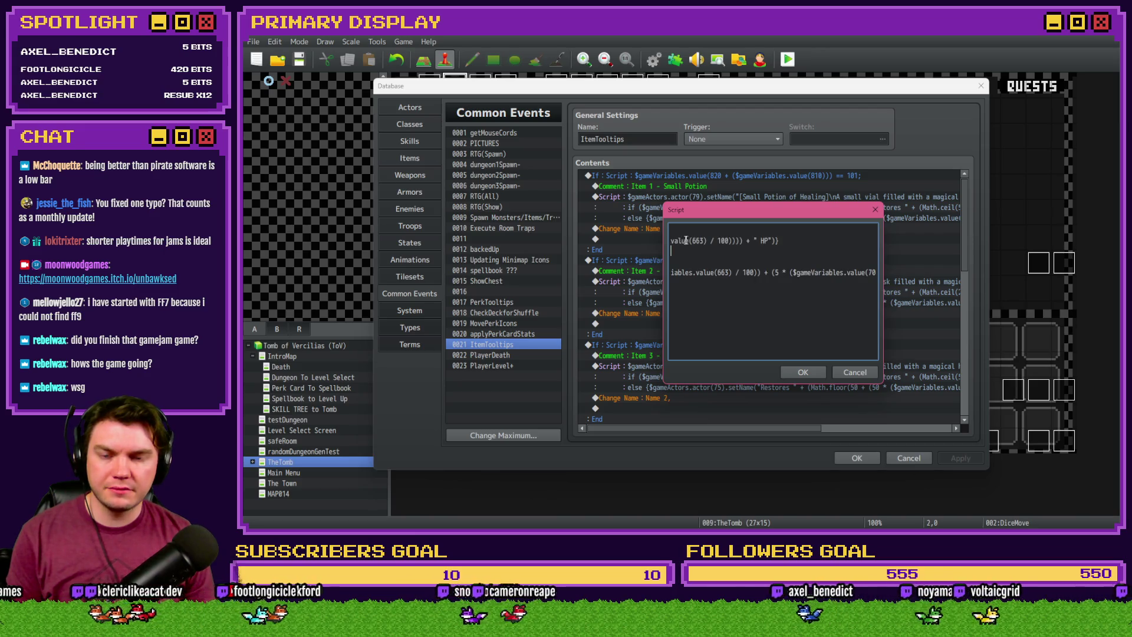
Append the closing HP text and brackets to the end of line 3's restore text
drag(695, 240, 664, 239)
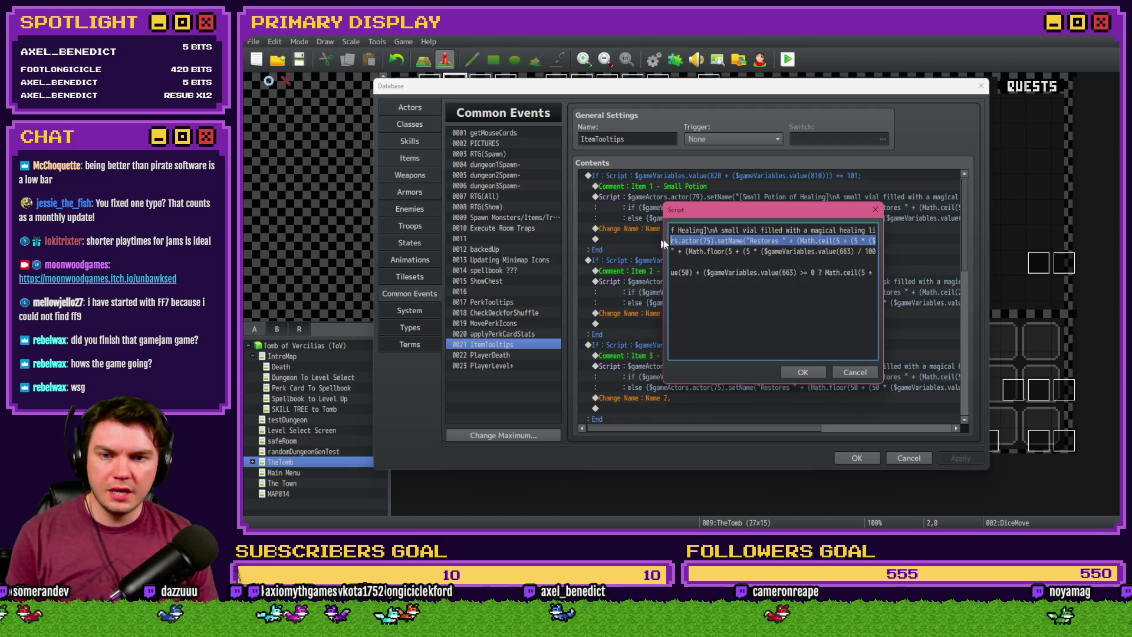
click(709, 240)
click(764, 240)
click(793, 253)
key(End)
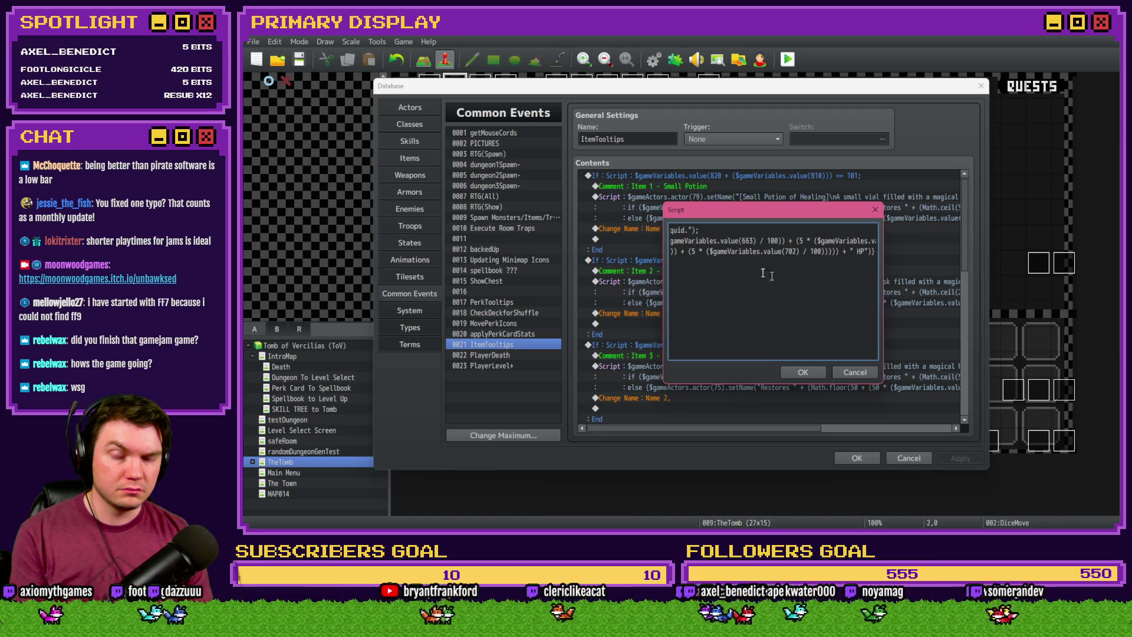
key(Home)
click(811, 252)
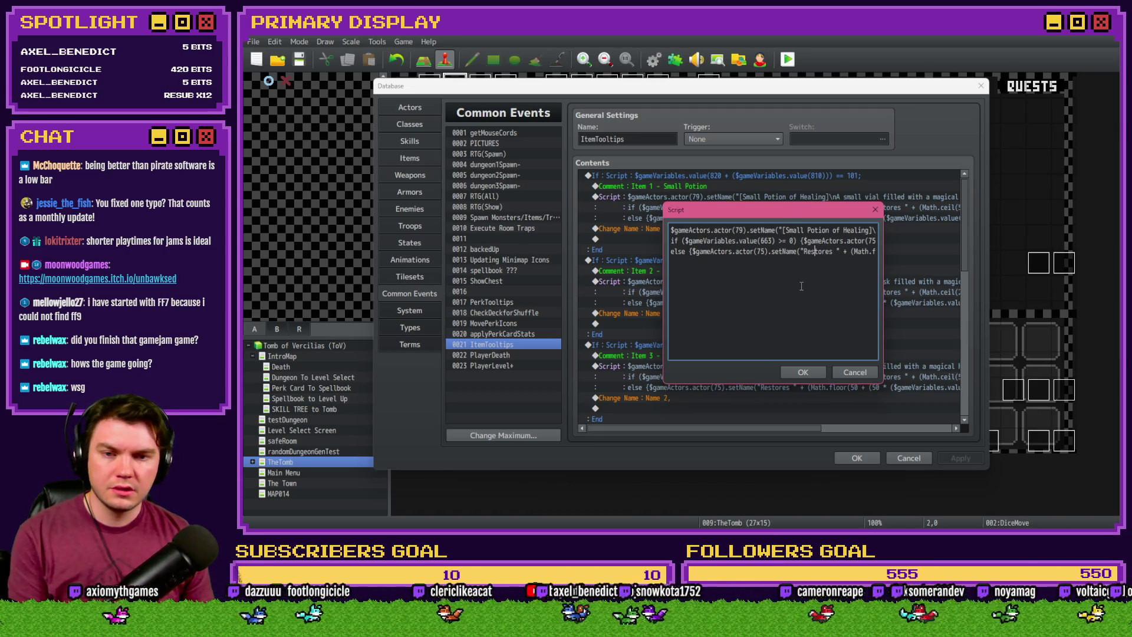
key(Right)
key(Right)
key(Right)
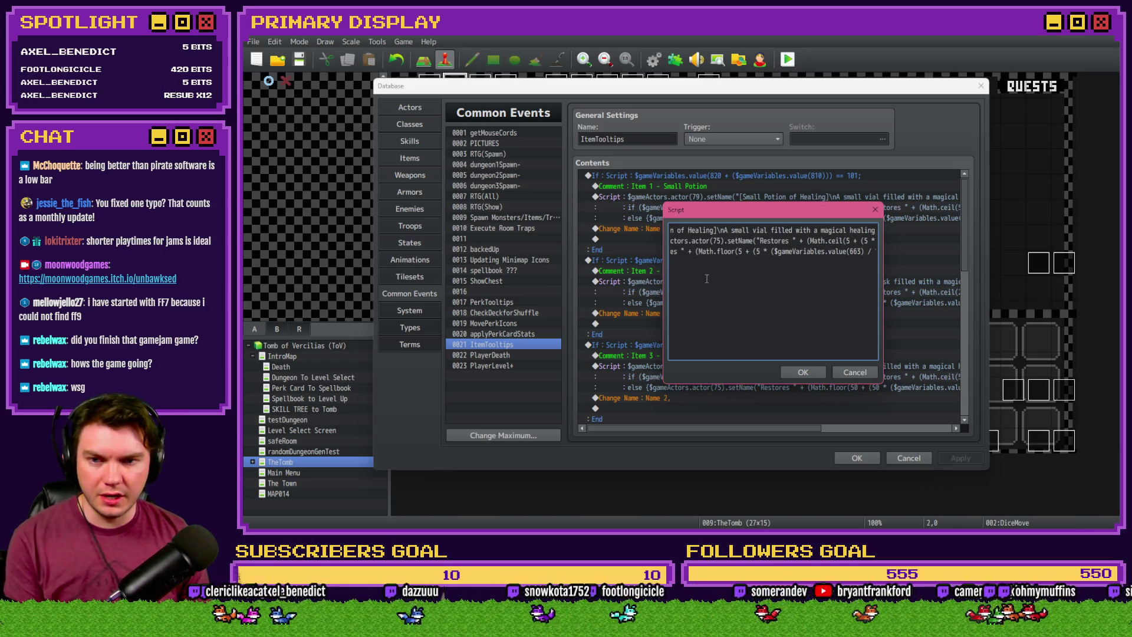
key(Right)
key(Right)
key(Right)
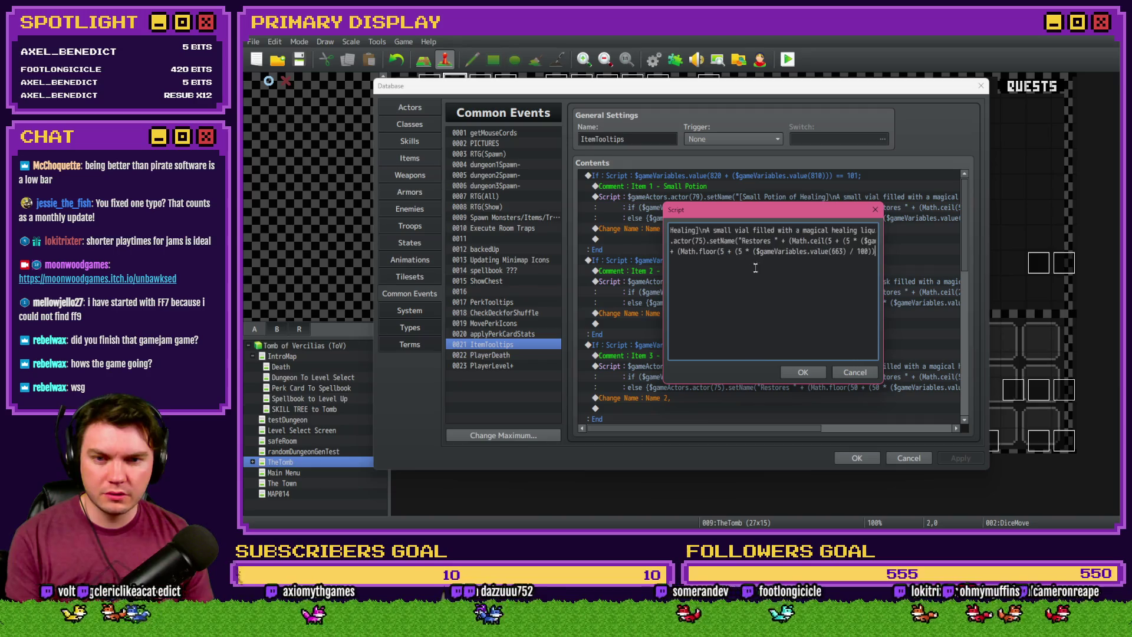
key(Right)
key(Right)
key(Right)
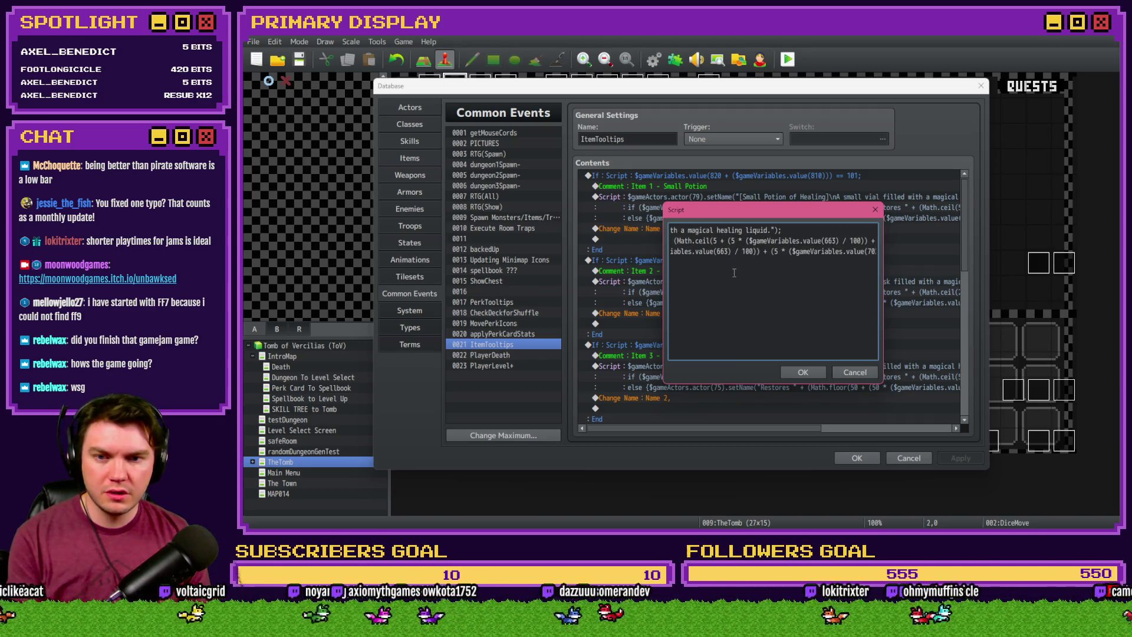
text(" HP")})
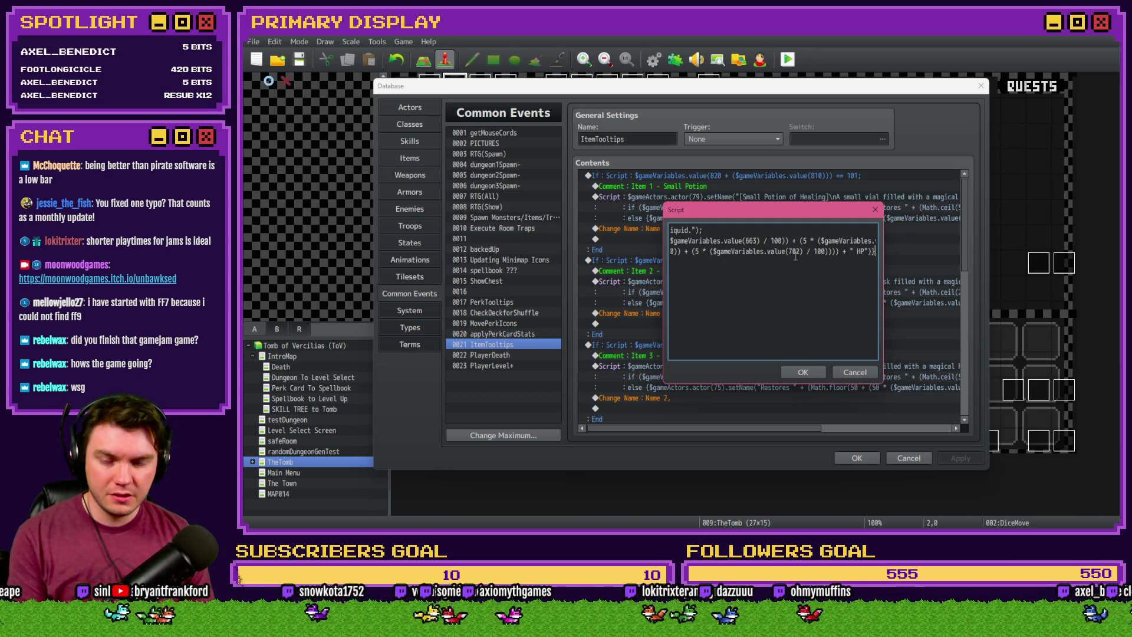
Check the closing parentheses on line 3 and confirm the Small Potion script edits
click(829, 252)
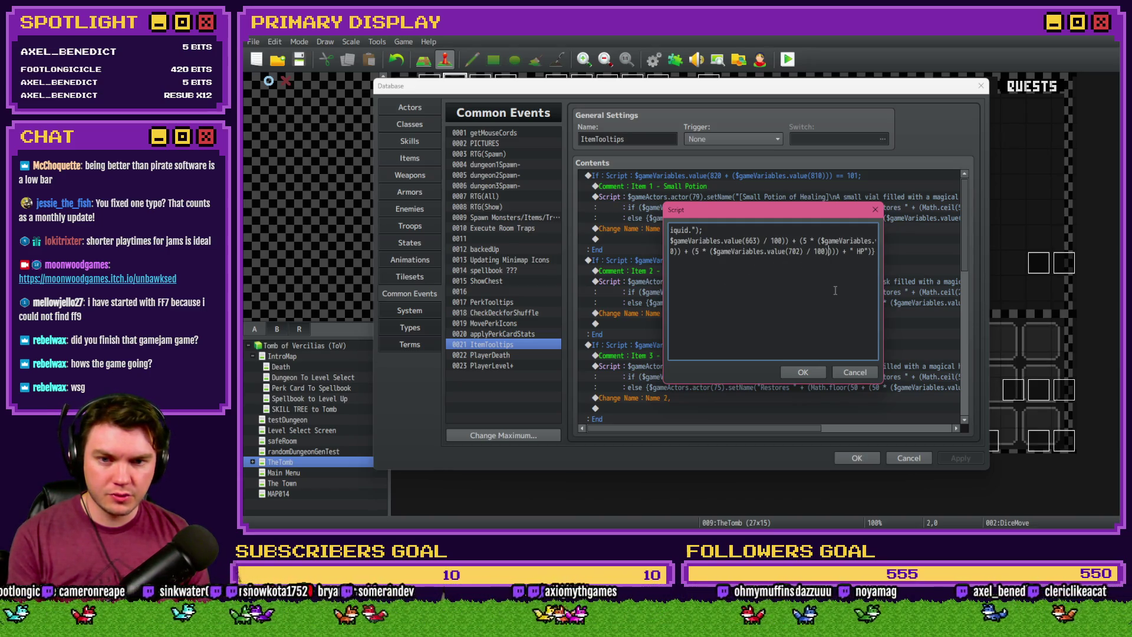
key(Right)
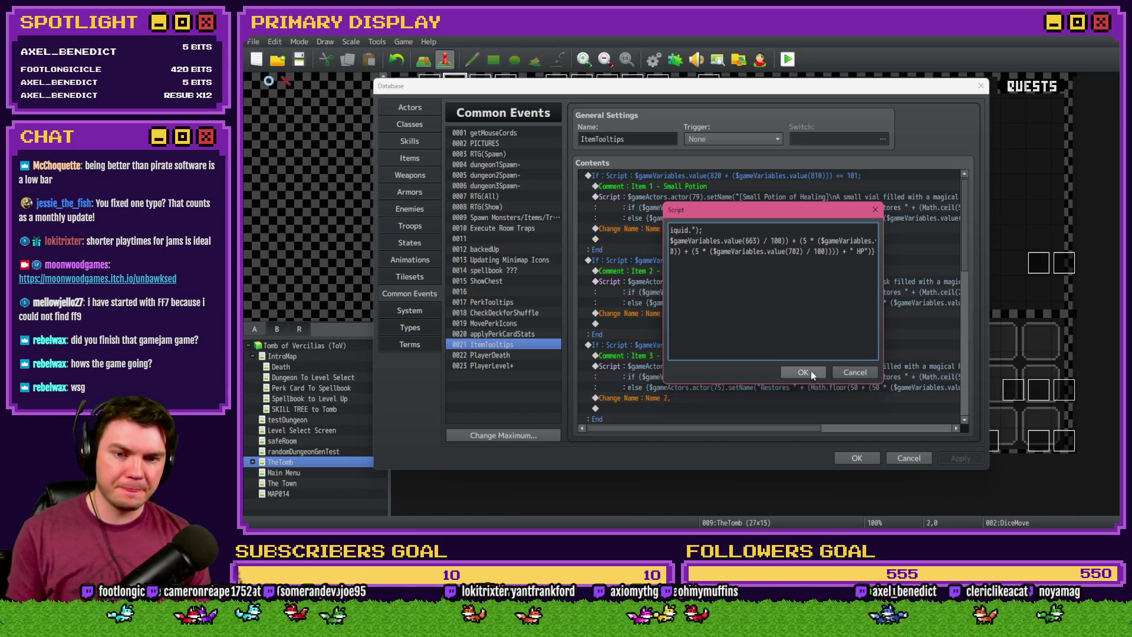
click(803, 372)
click(949, 458)
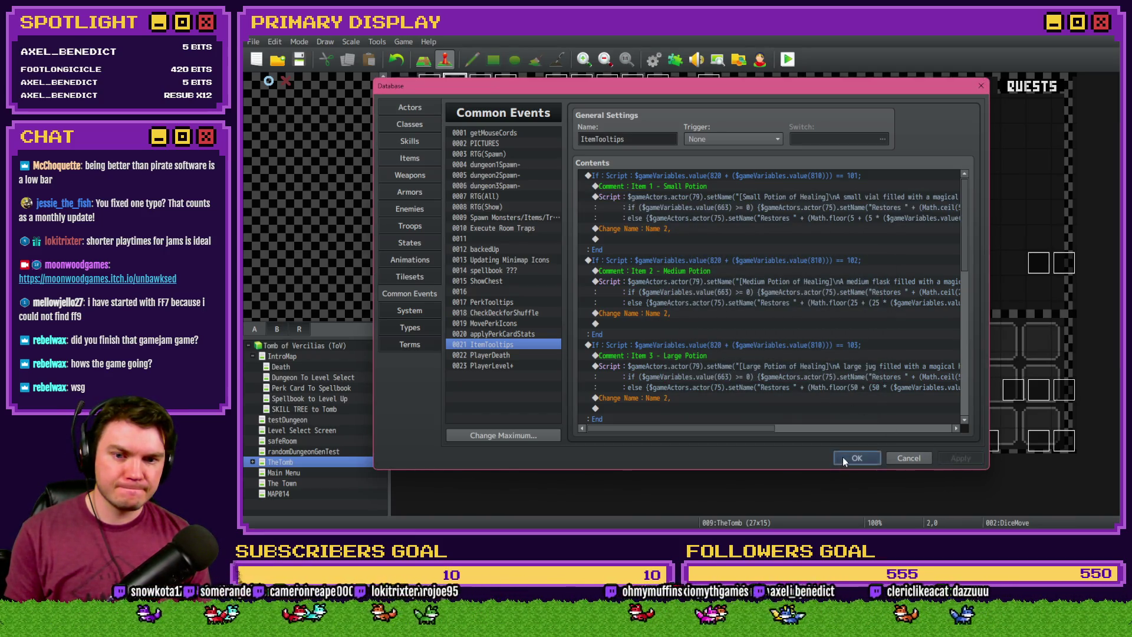
Keep the database changes, launch a playtest and take the Spiked Pauldron perk
click(856, 457)
click(787, 59)
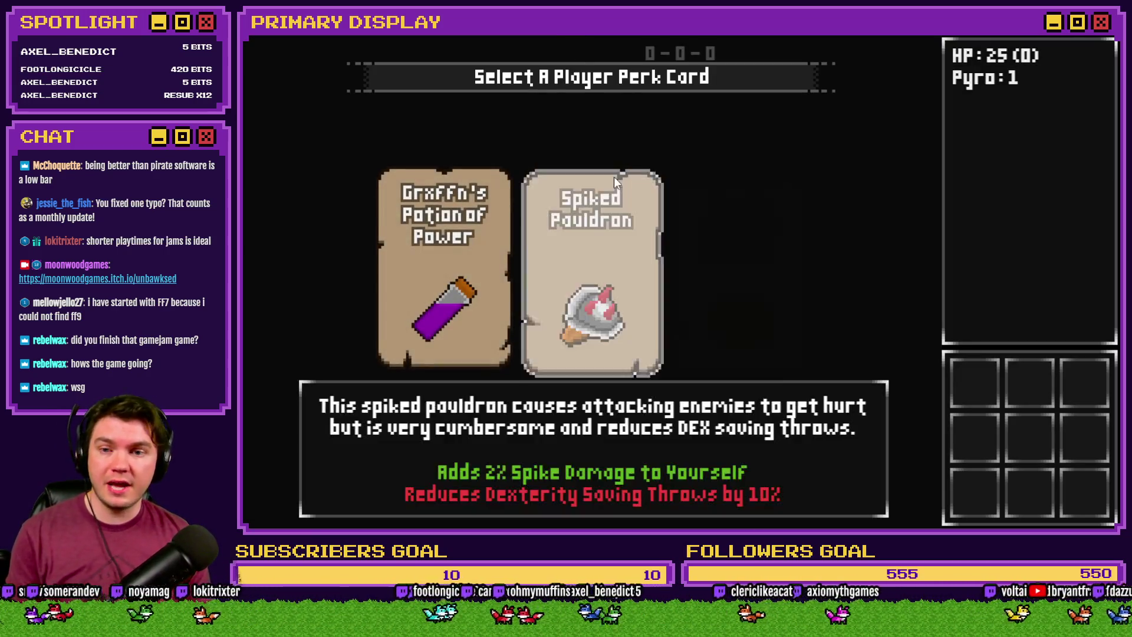
click(598, 195)
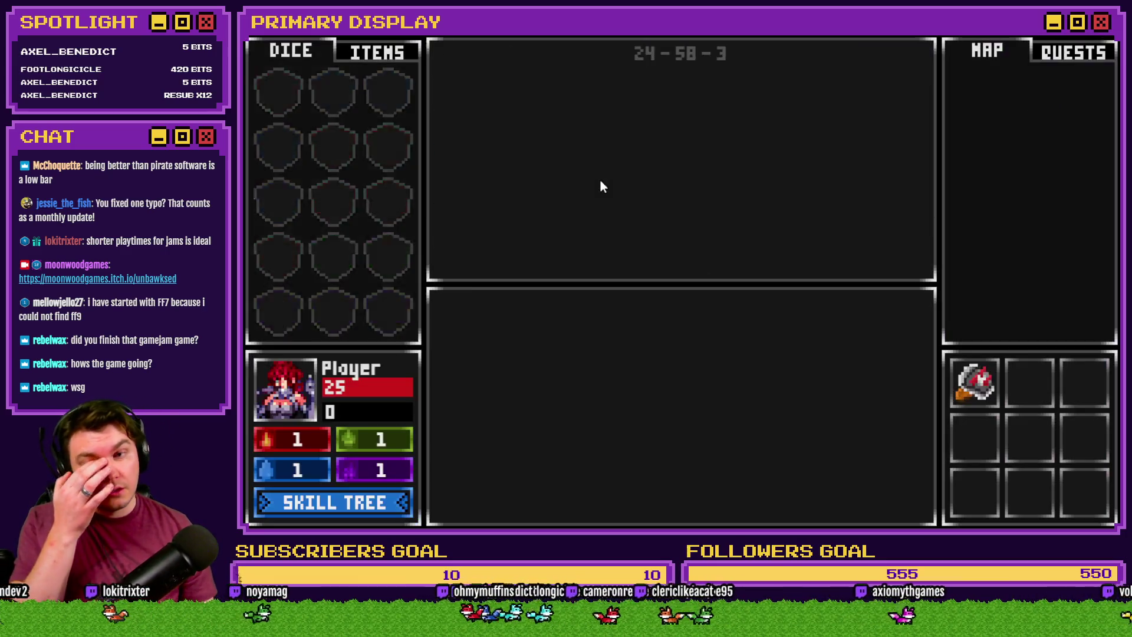
View the potion and food inventory, then buy Enduring Spirit in the skill tree
click(407, 55)
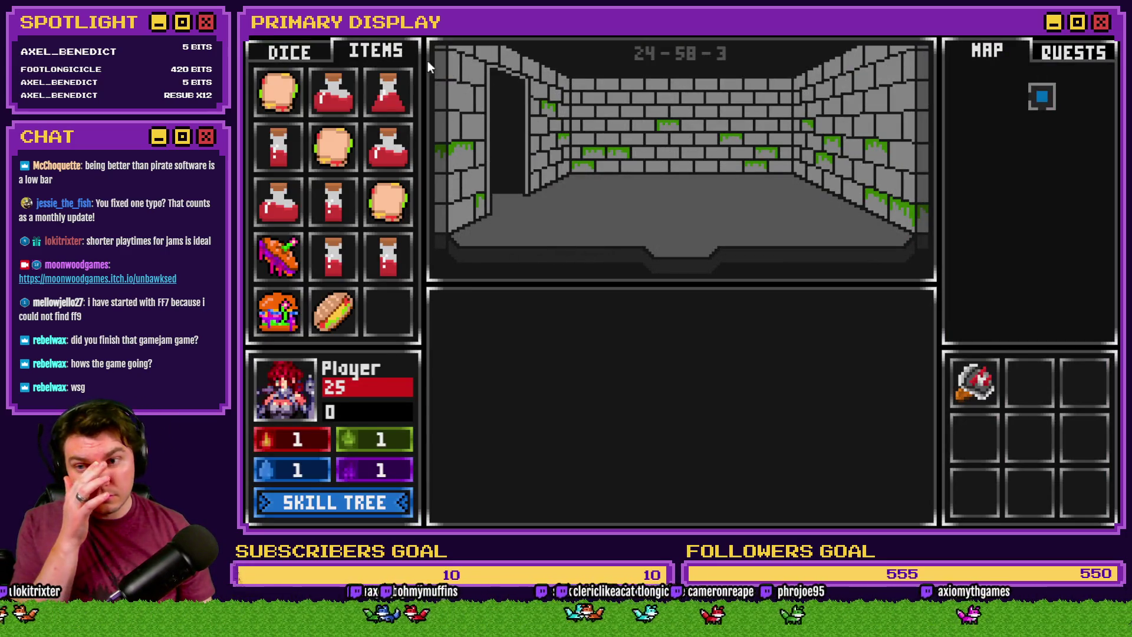
mouse_move(399, 253)
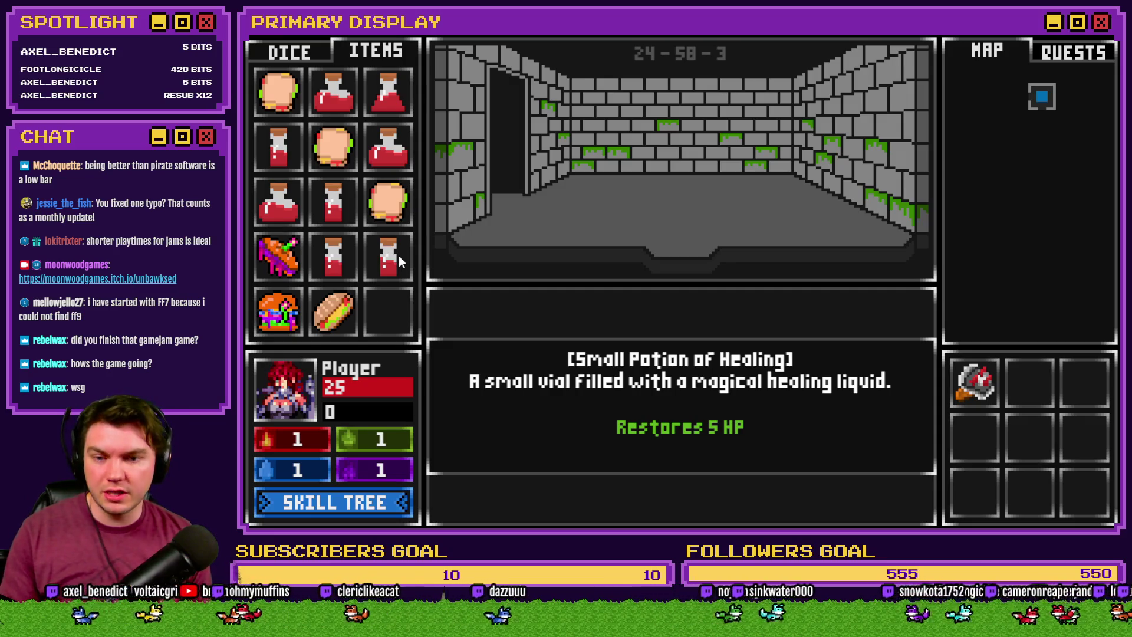
click(373, 504)
click(412, 369)
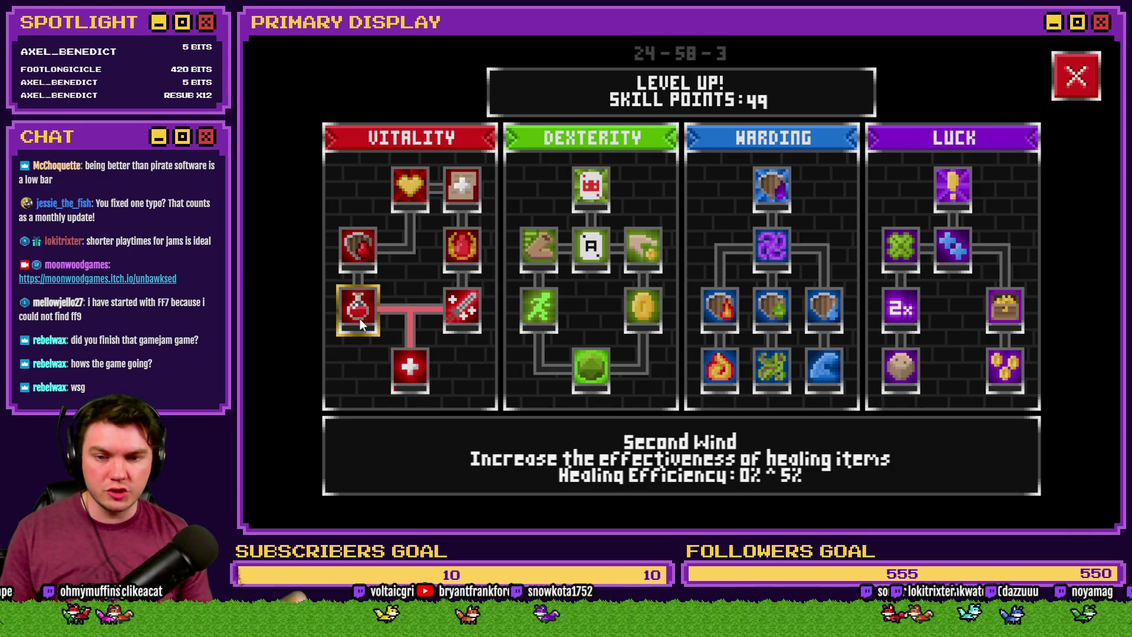
Upgrade Second Wind repeatedly, starting from 10% healing efficiency
click(360, 319)
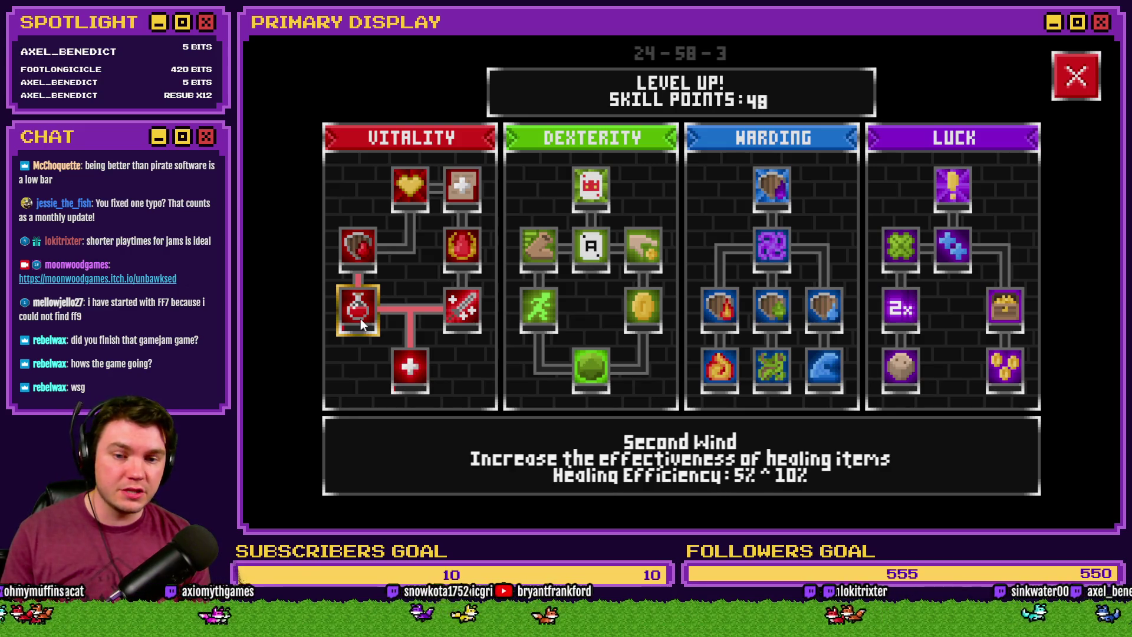
click(1071, 92)
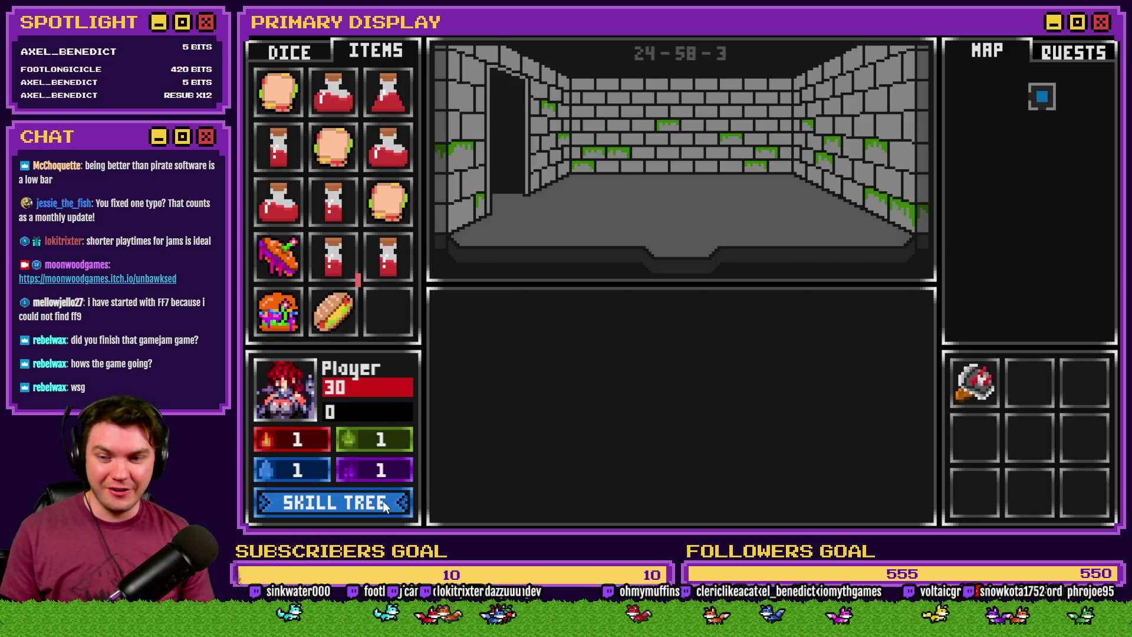
click(333, 503)
click(360, 310)
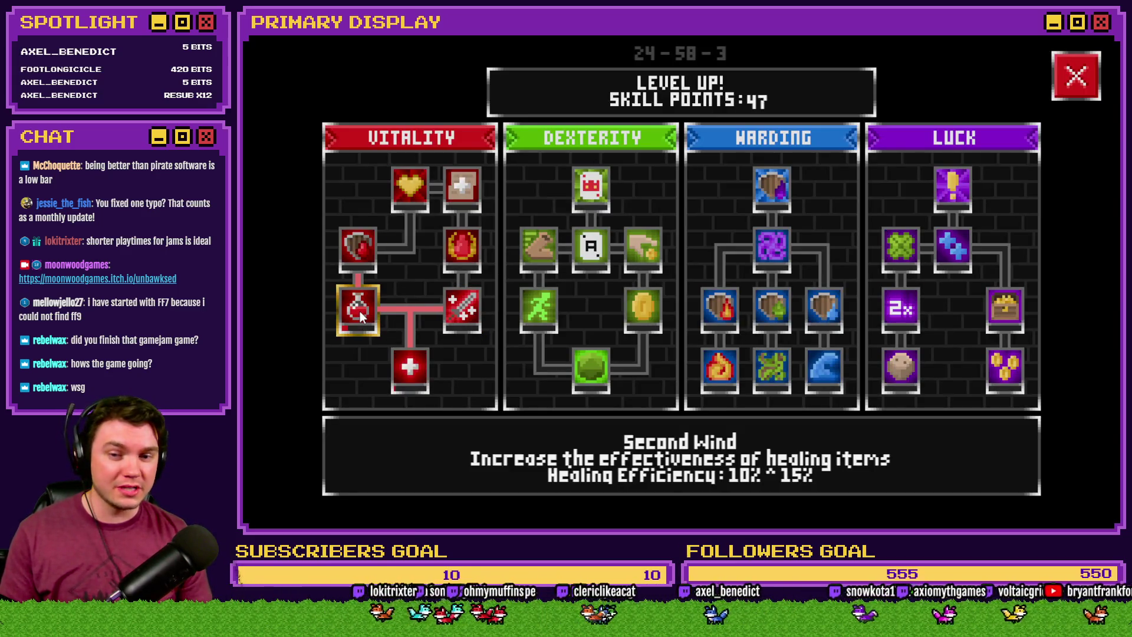
click(1076, 76)
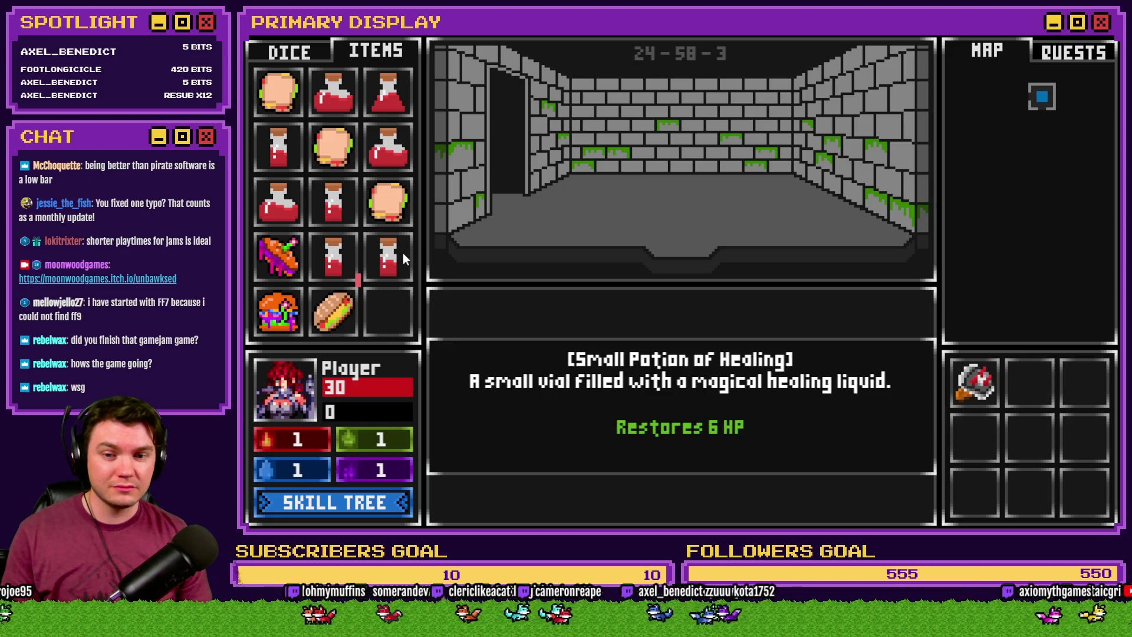
click(390, 496)
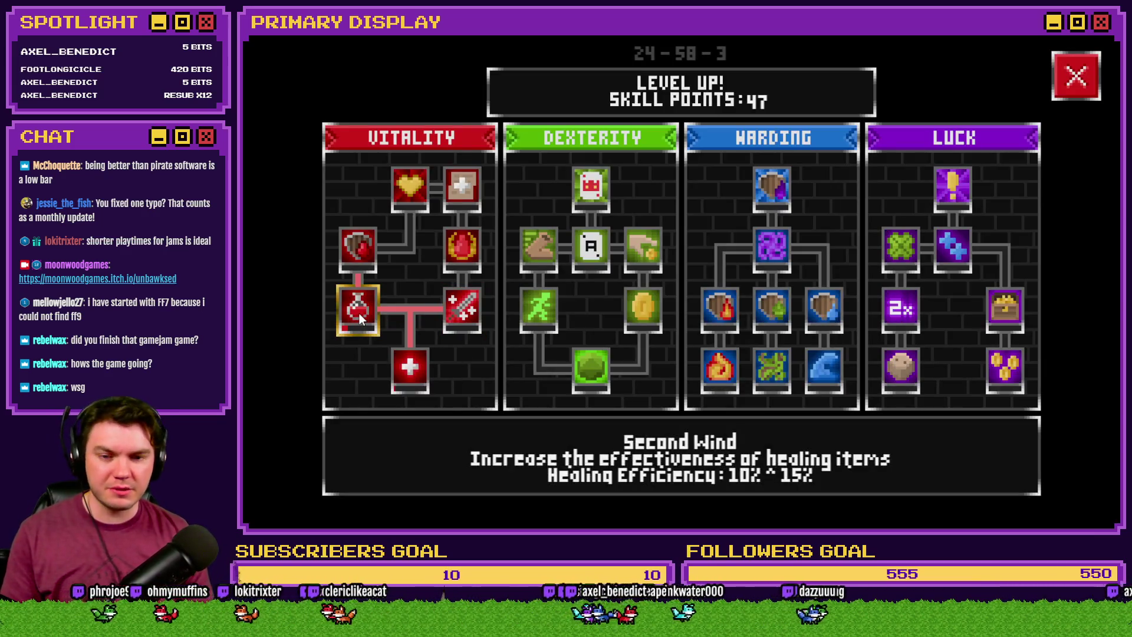
click(360, 313)
click(1076, 76)
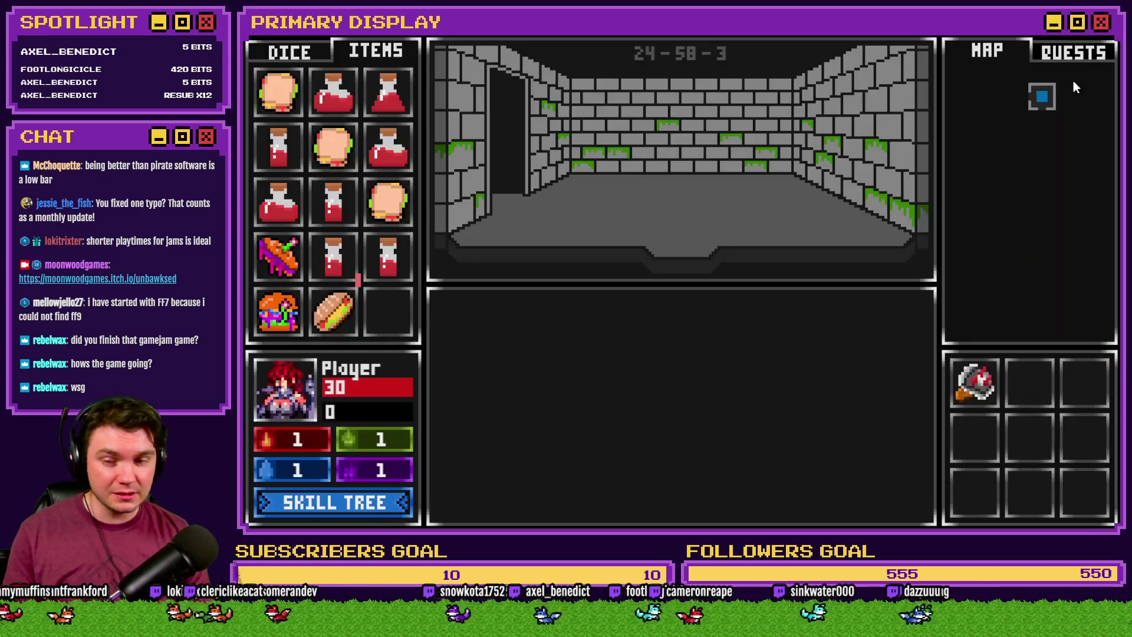
click(358, 503)
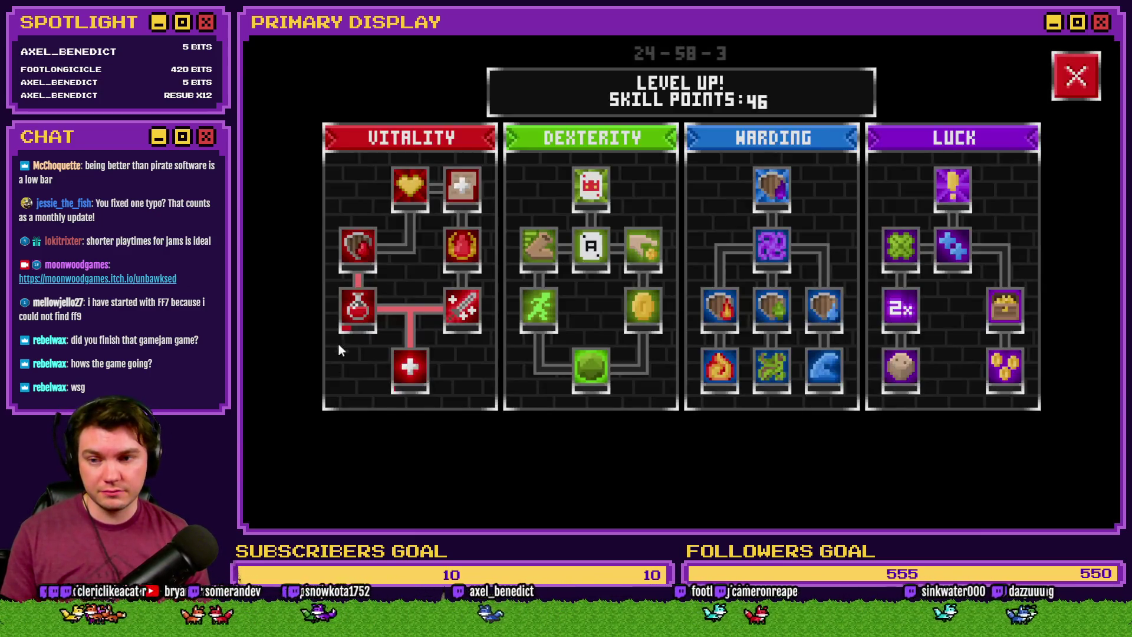
click(359, 313)
click(359, 313)
click(1076, 75)
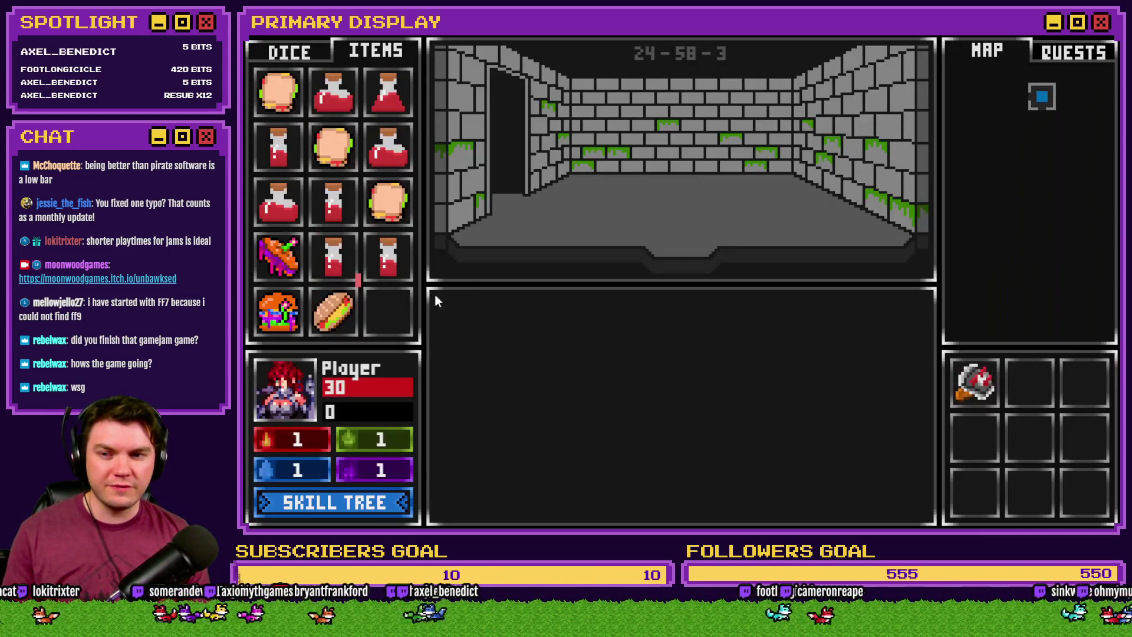
click(366, 503)
Raise Second Wind to 35%, confirm the small potion still reads Restores 6 HP, and end the playtest
click(360, 318)
click(360, 319)
click(360, 319)
click(360, 319)
click(359, 319)
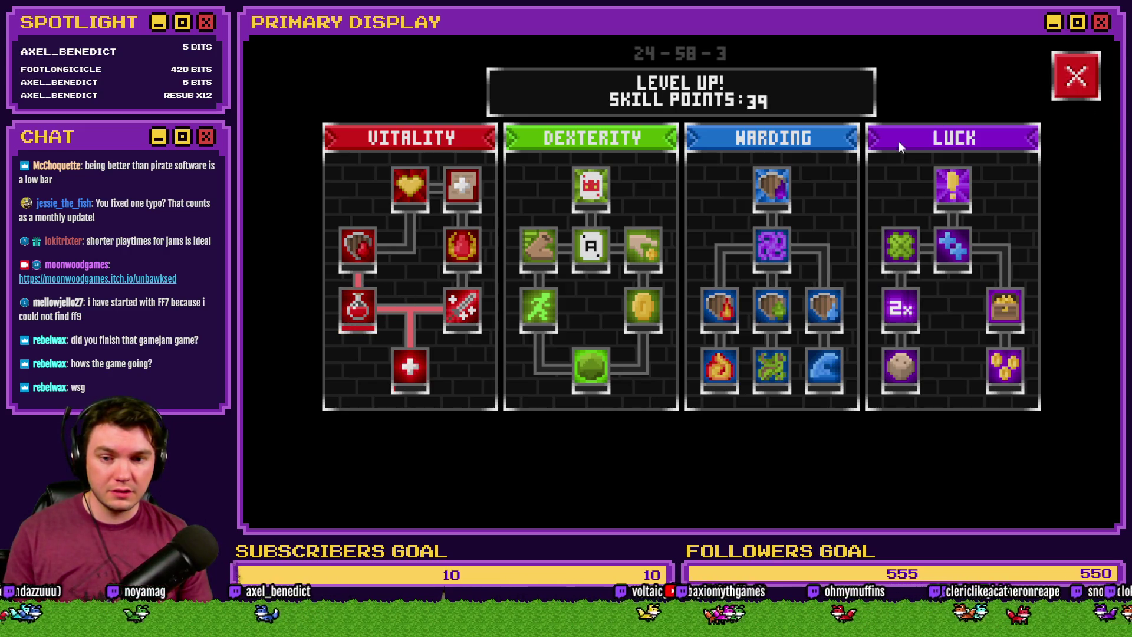
click(1061, 77)
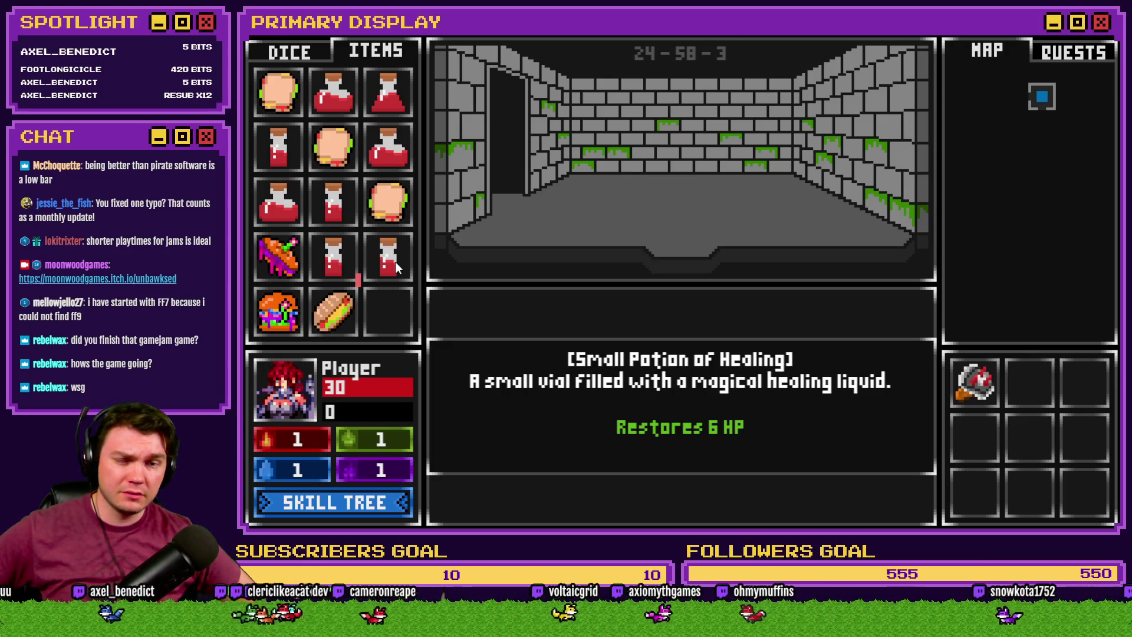
key(alt+F4)
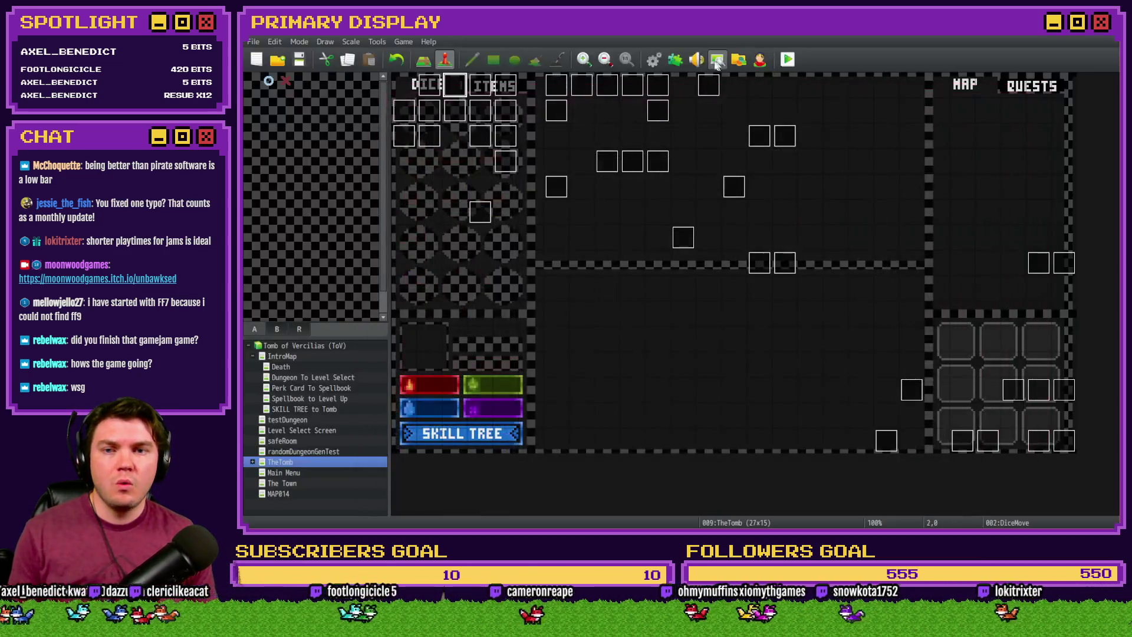
Reopen the ItemTooltips Small Potion script in the Database and review its heal formula line
click(653, 59)
click(725, 201)
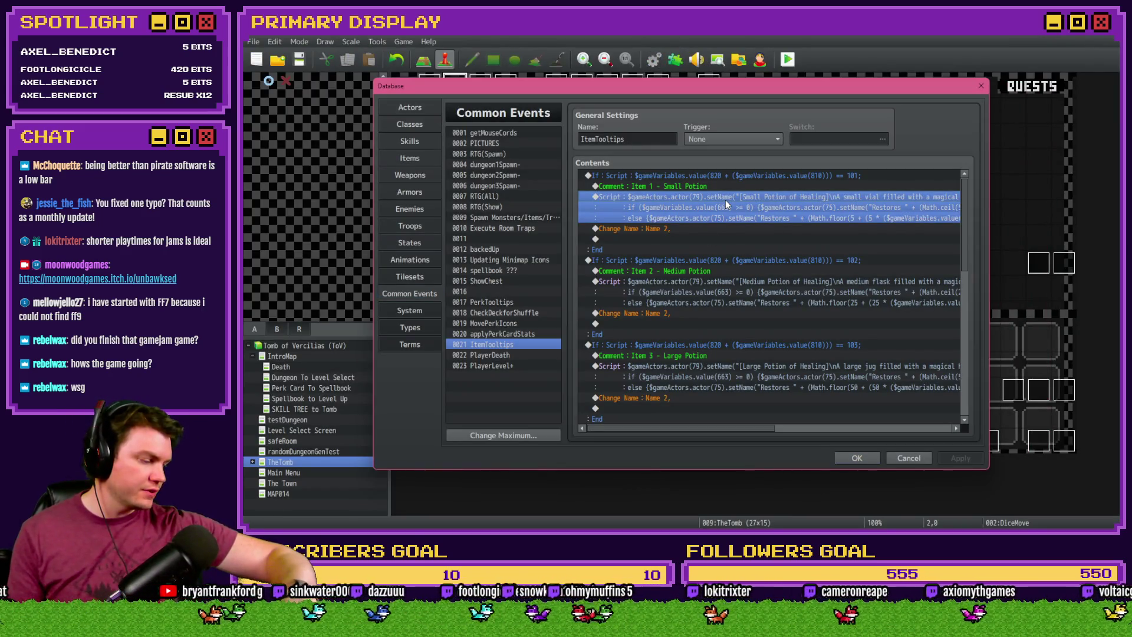
double_click(725, 200)
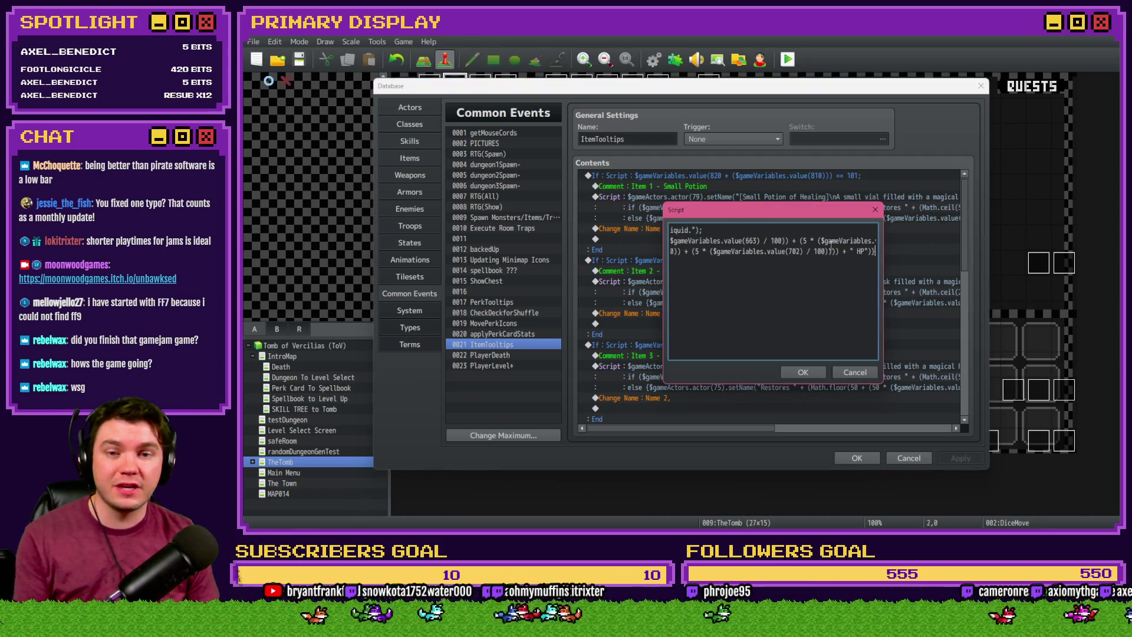
scroll(834, 241, left, 5)
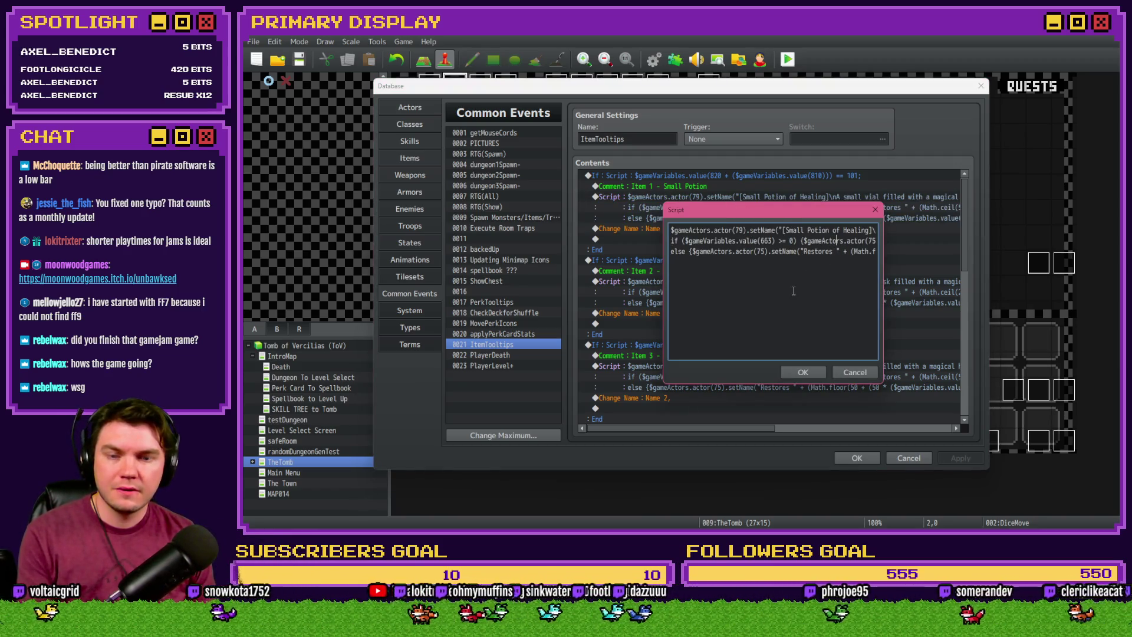
key(Right)
key(Right)
key(Right)
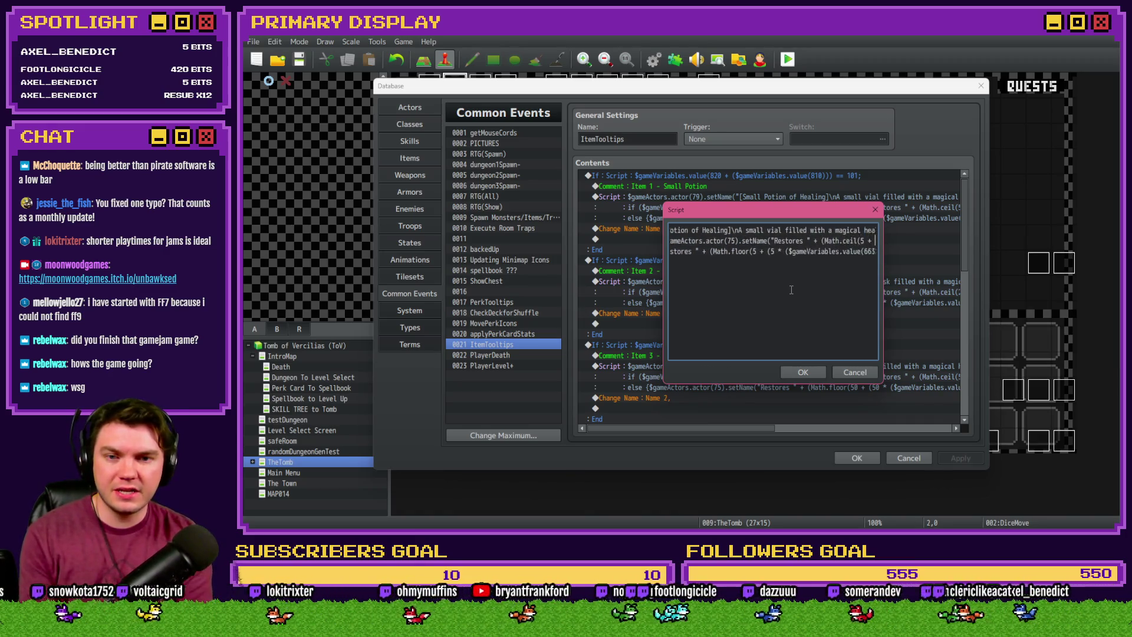
key(Right)
key(Right)
key(Right)
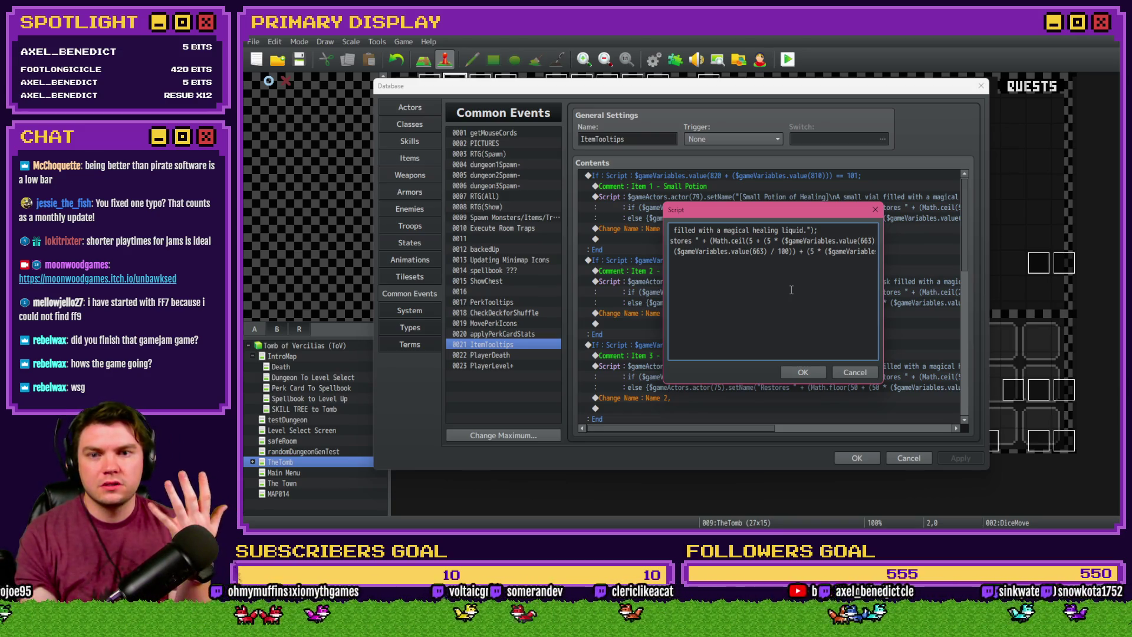
key(Right)
key(Right)
key(Right)
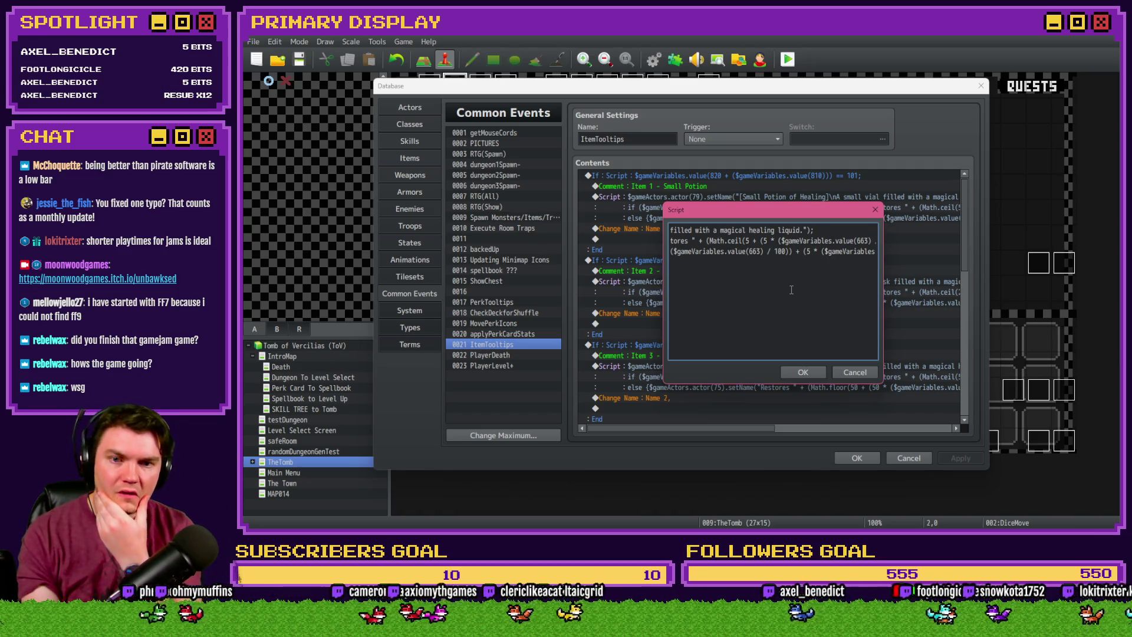
key(Right)
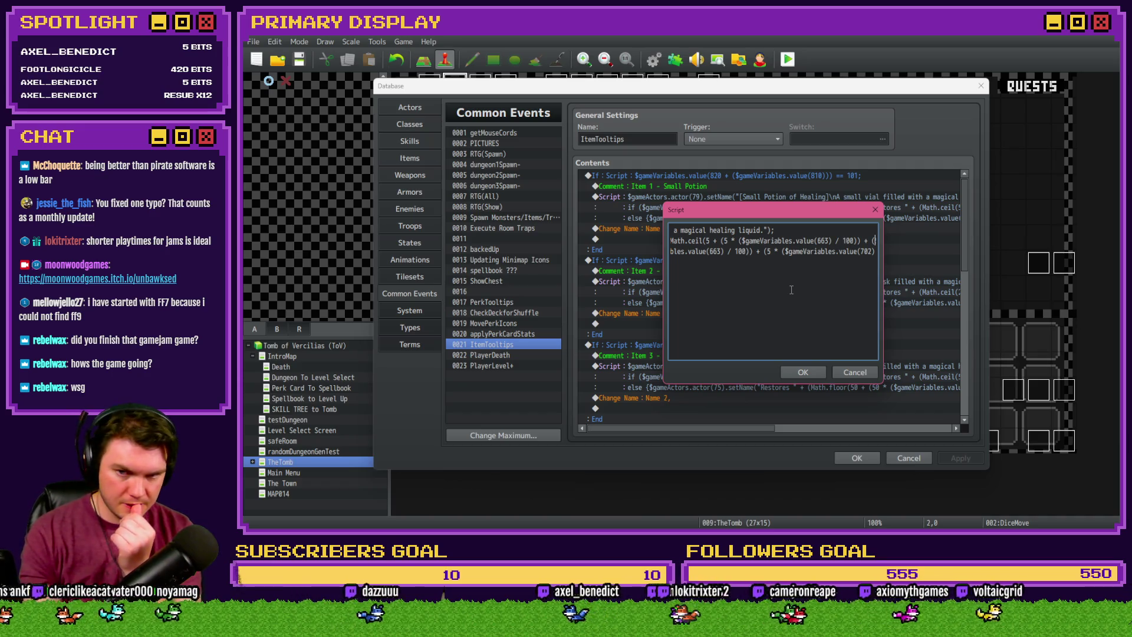
key(Right)
key(Right)
key(Right)
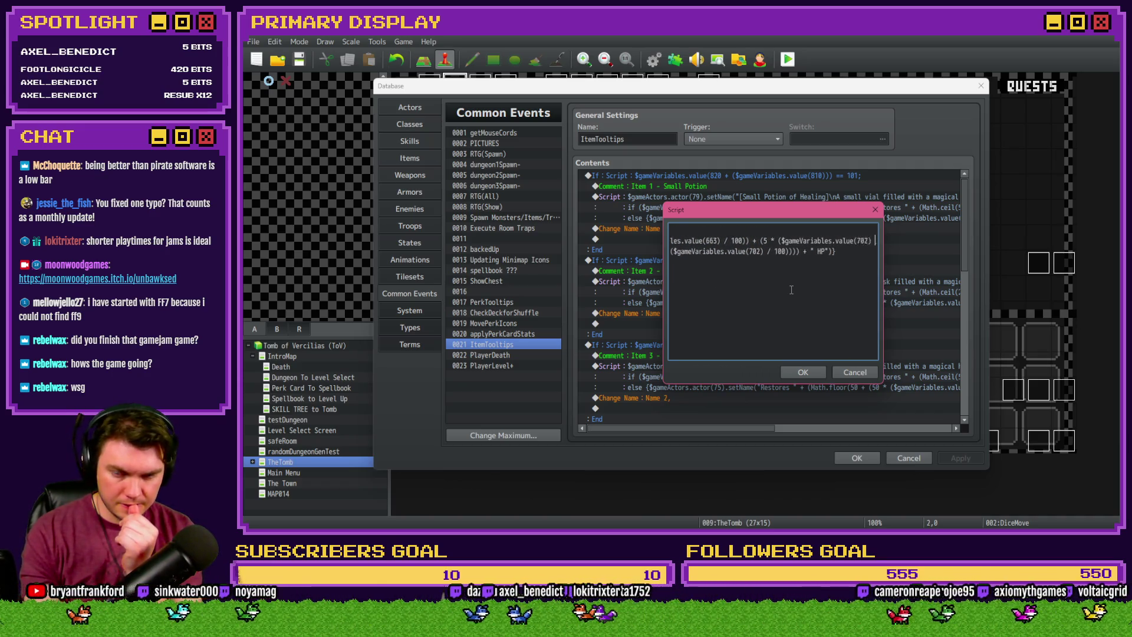
key(Right)
key(Right)
key(Right)
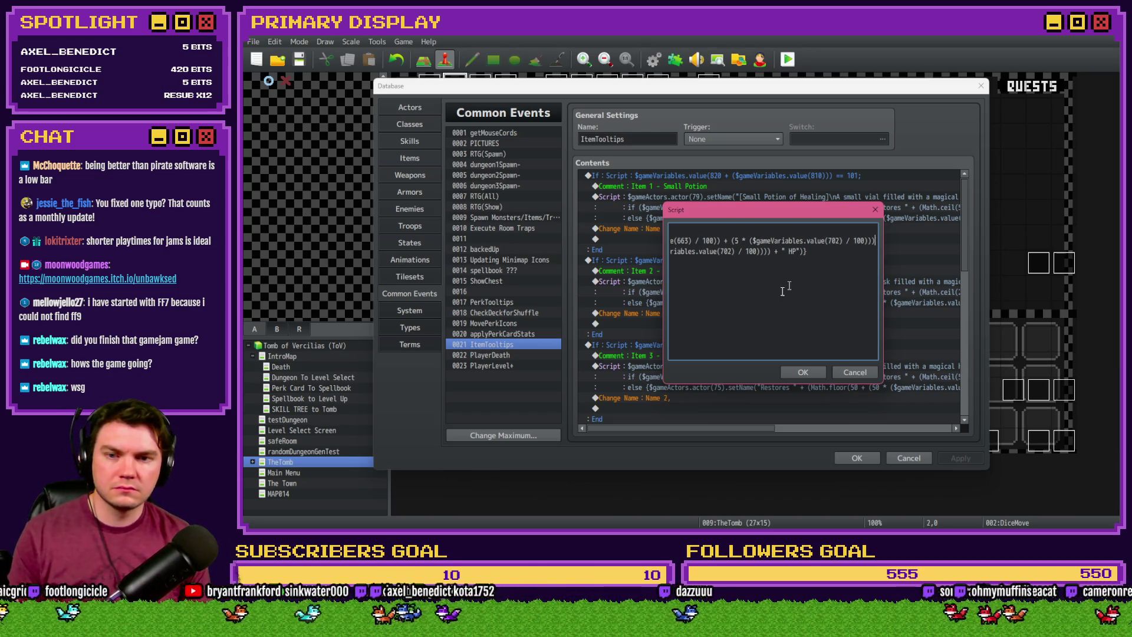
key(alt+Tab)
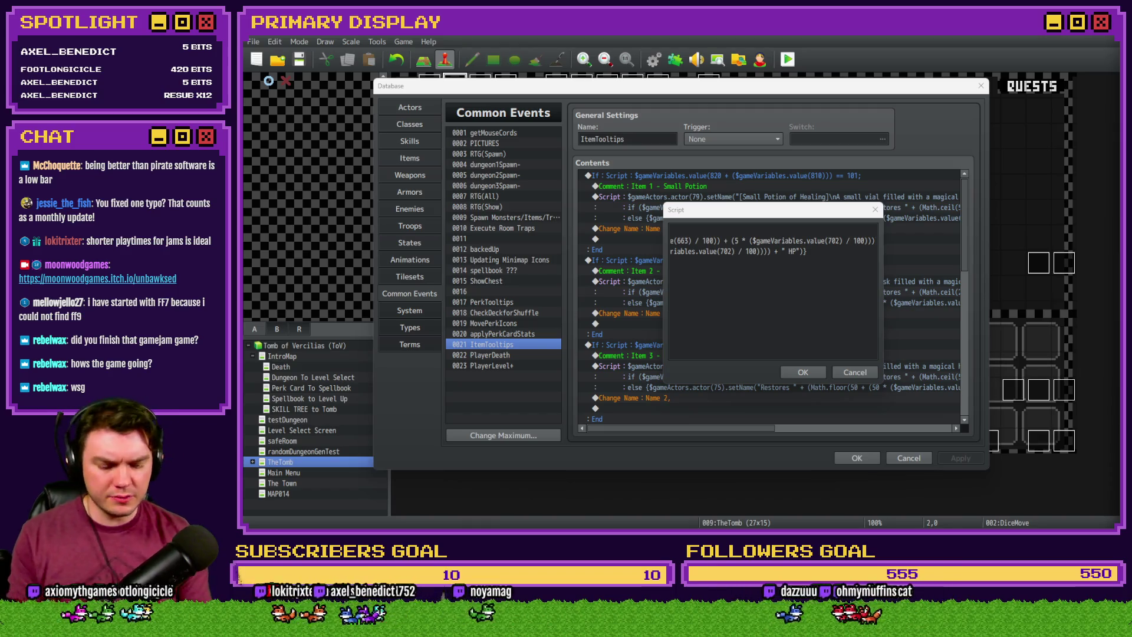
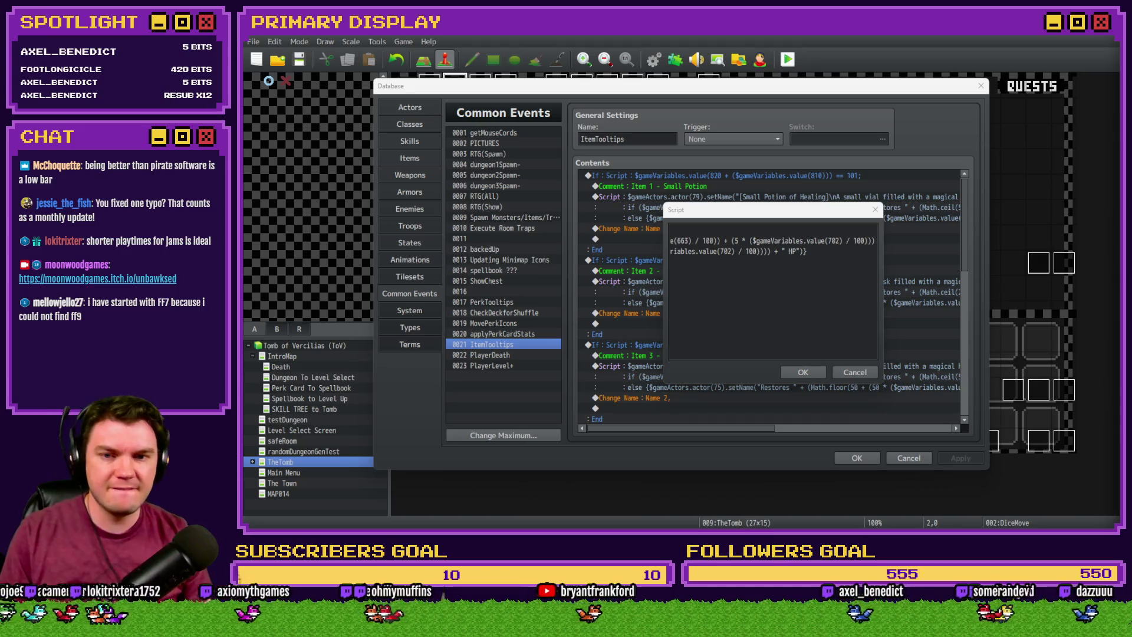
Wrap both potion heal terms in Math.ceil in the ItemTooltips script, then confirm and close the Database
click(733, 240)
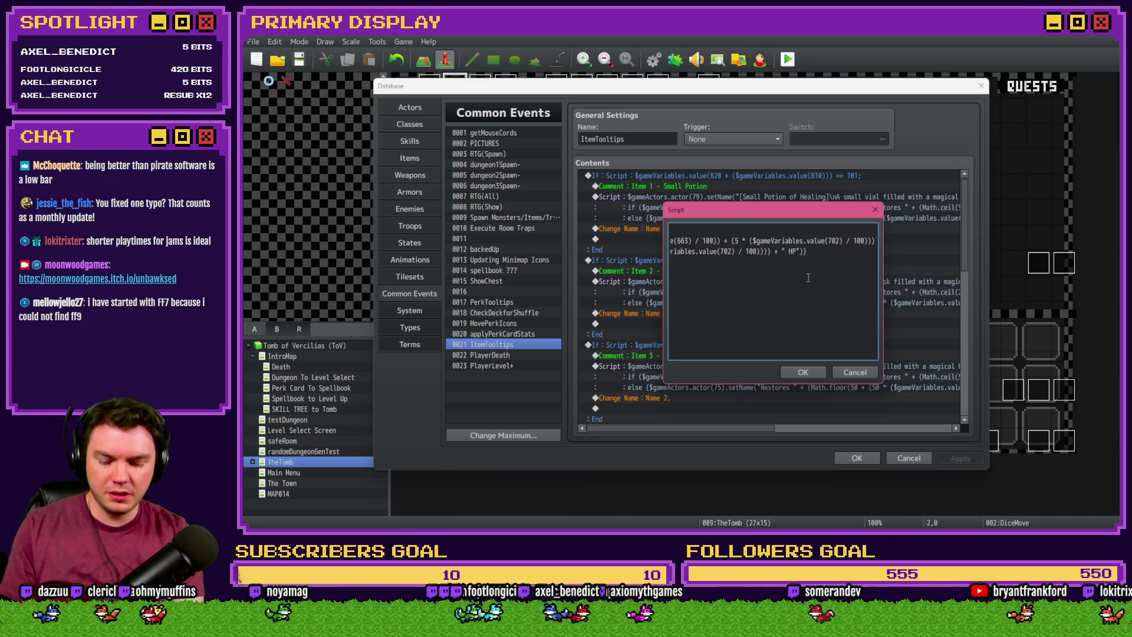
text(Math.)
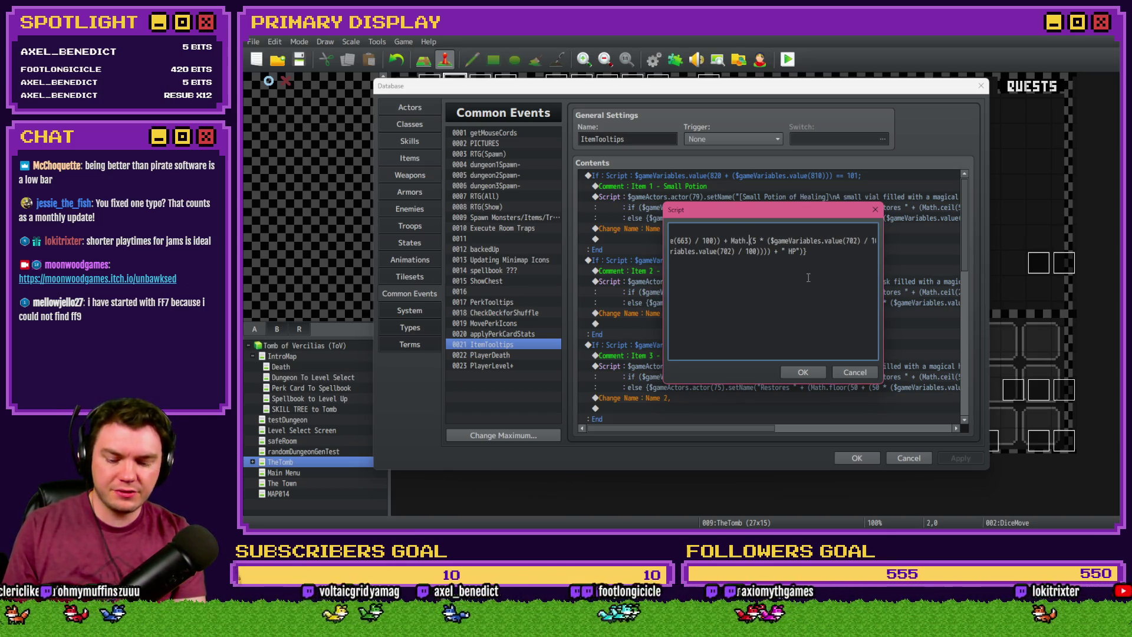
text(ceil)
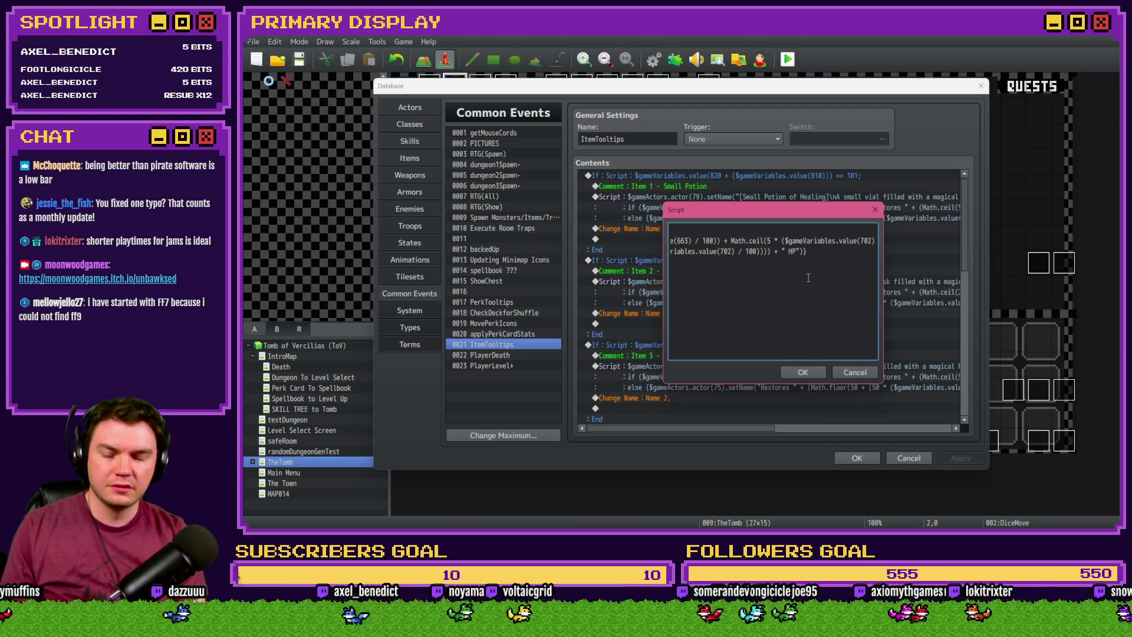
drag(732, 242, 883, 243)
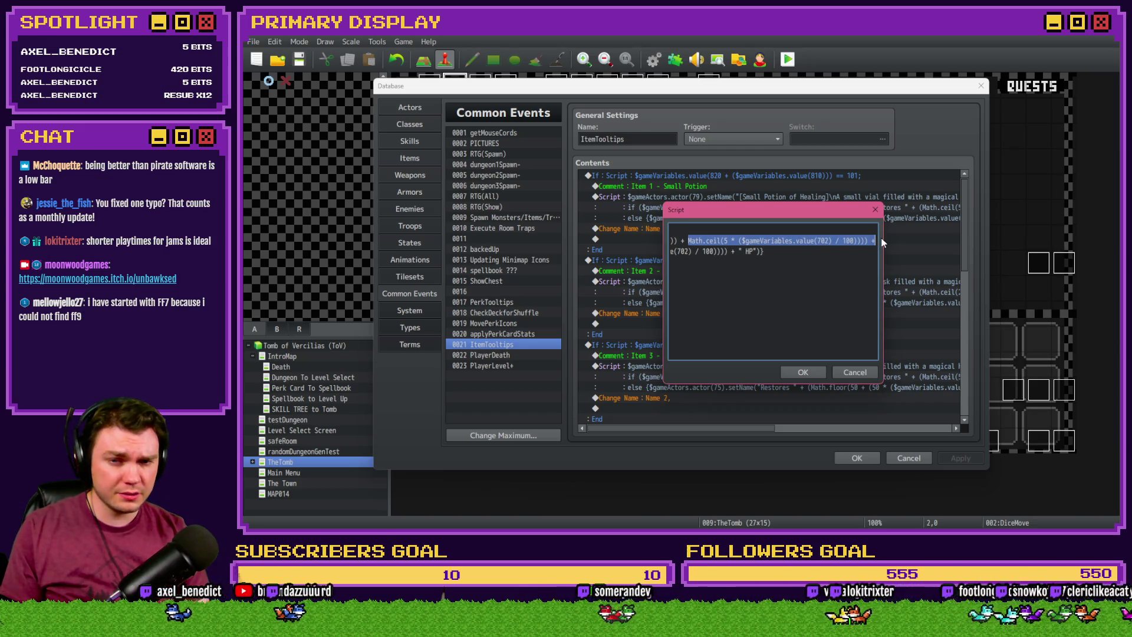
click(844, 241)
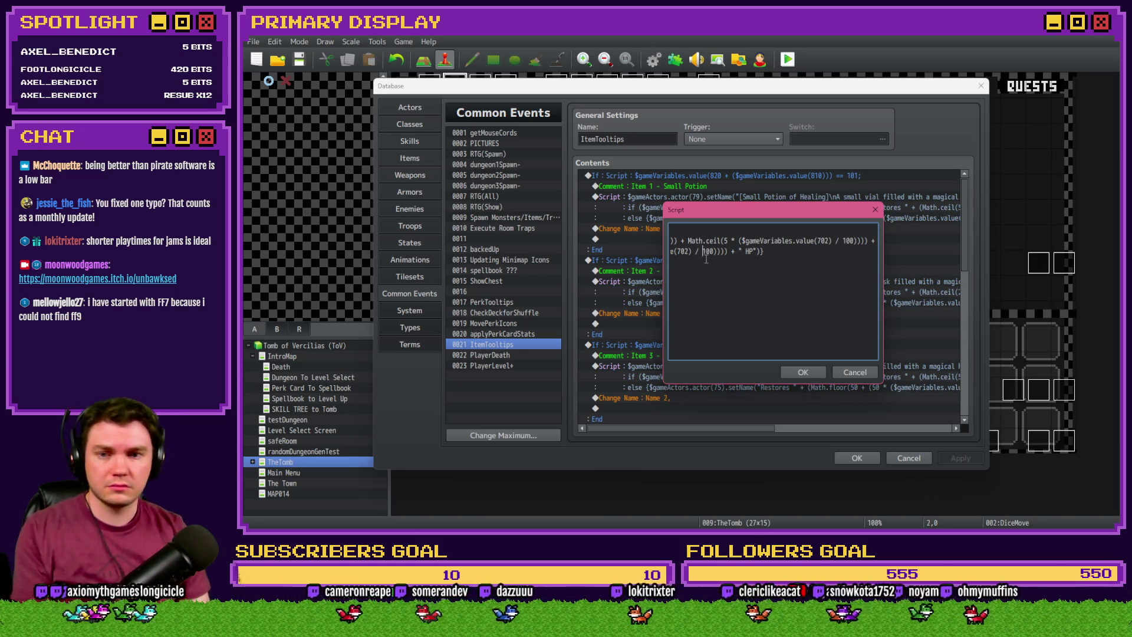
key(Left)
key(Left)
key(Left)
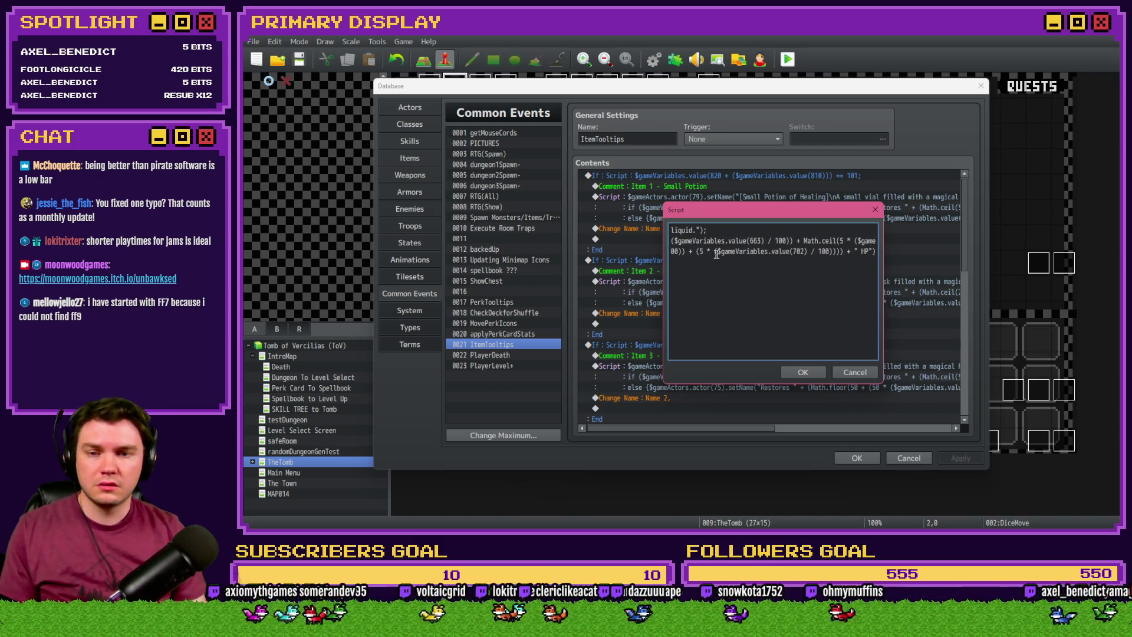
text(Math.ceil)
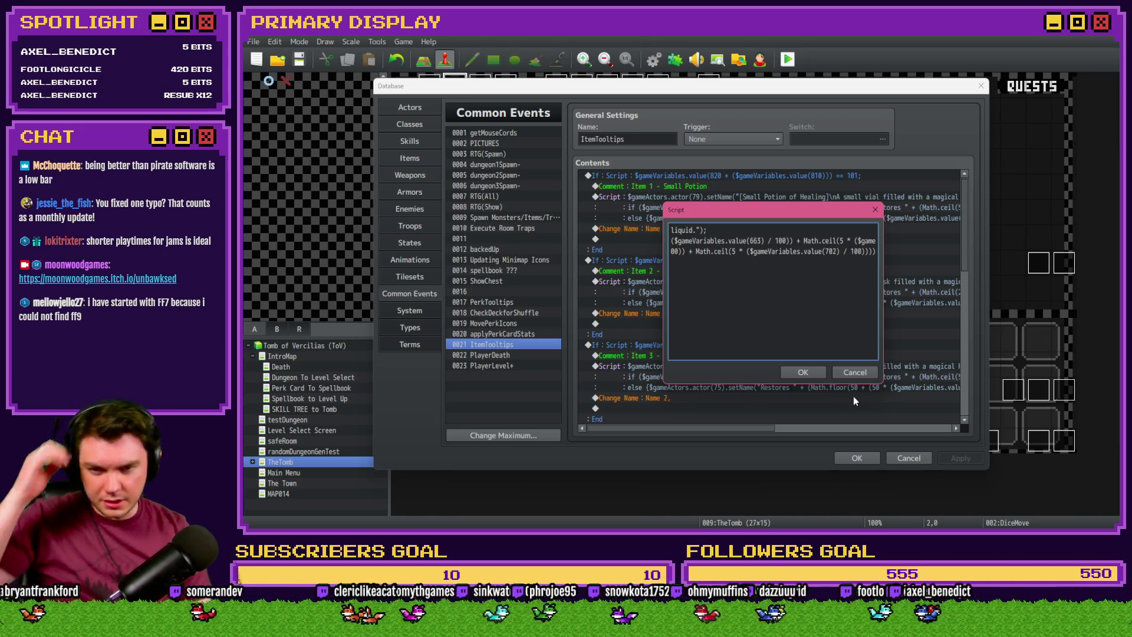
click(801, 373)
click(856, 459)
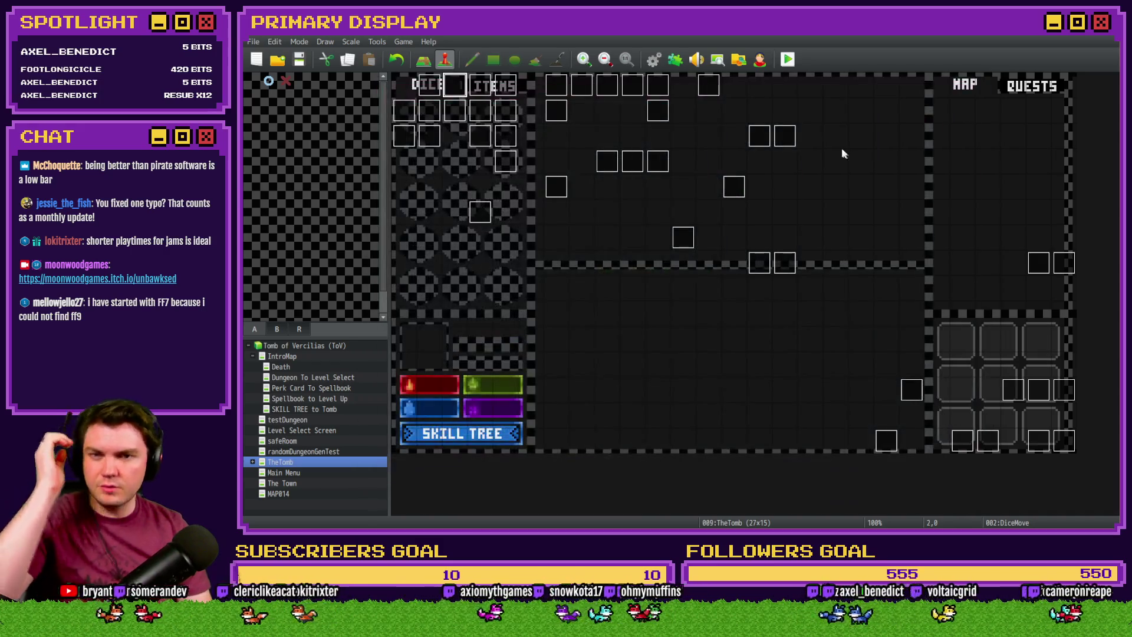
Start a playtest, take Fairlii's Fantastic Scroll perk and view the potion tooltip under ITEMS
key(Return)
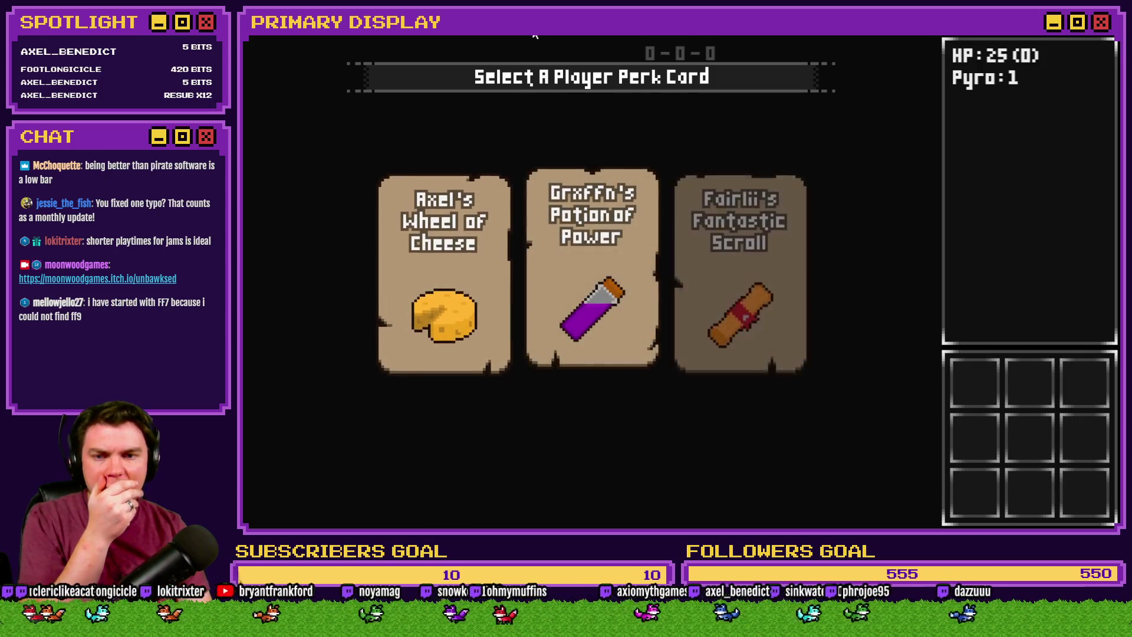
click(698, 217)
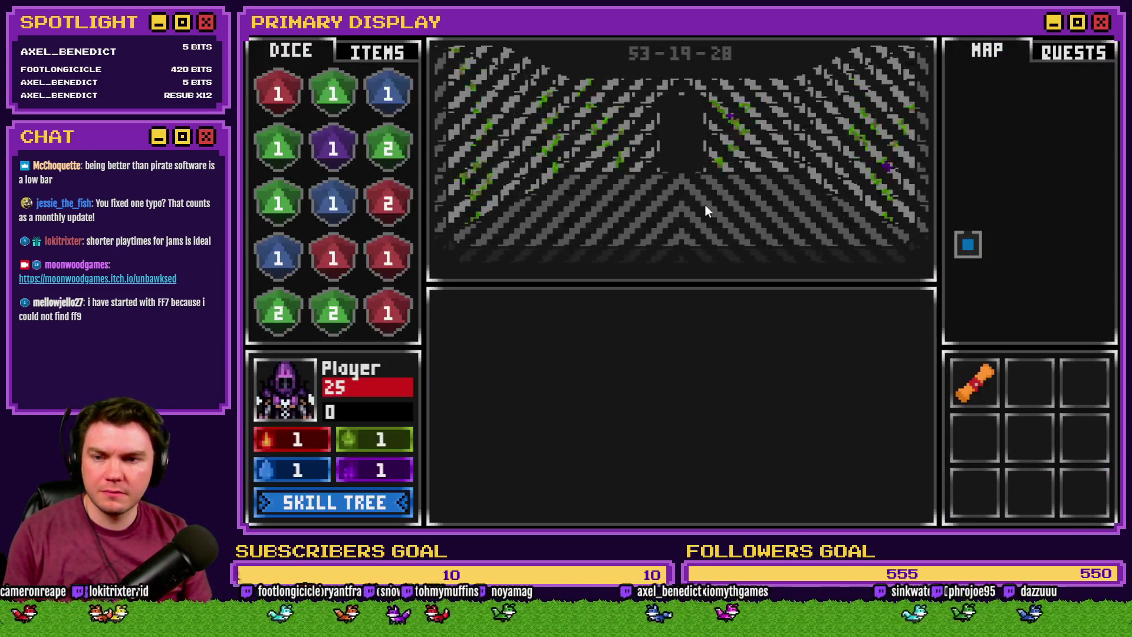
mouse_move(985, 388)
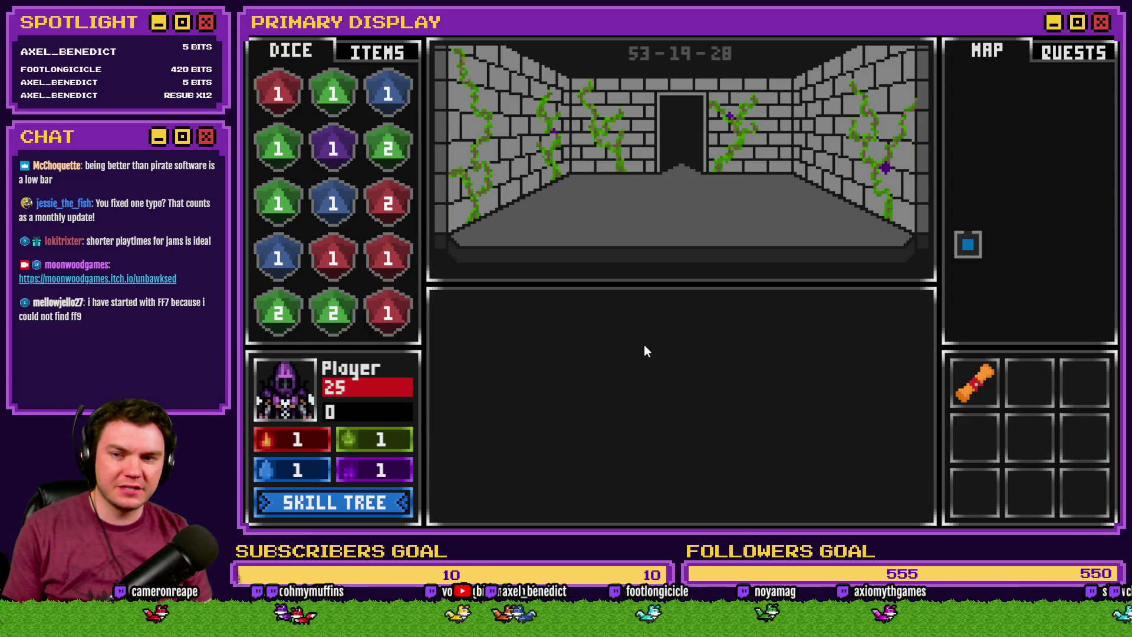
click(377, 52)
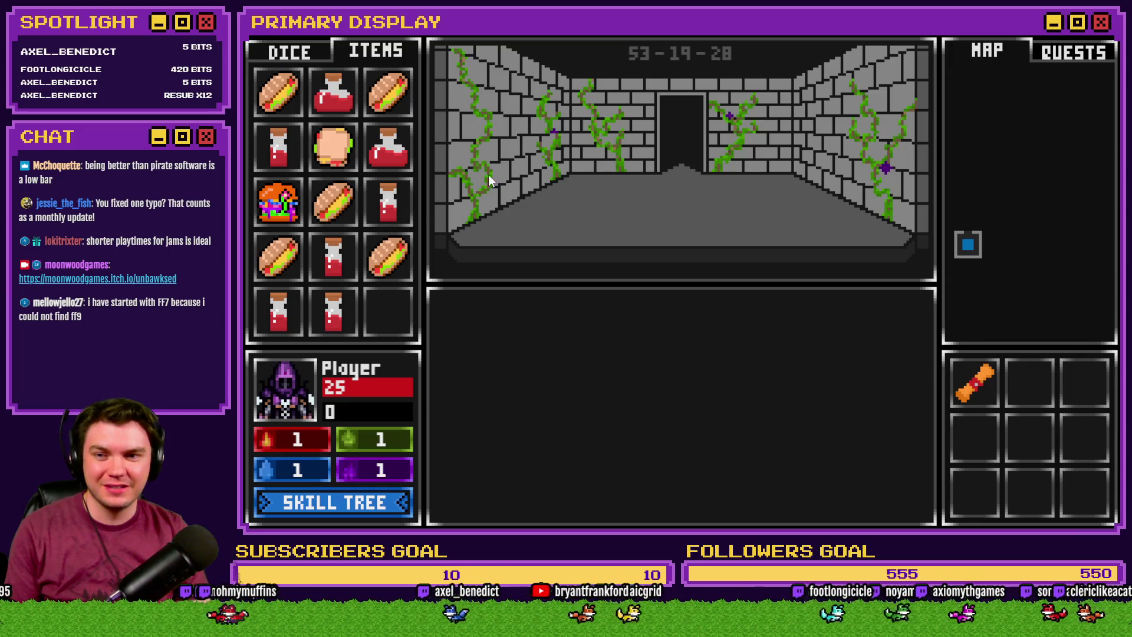
mouse_move(399, 205)
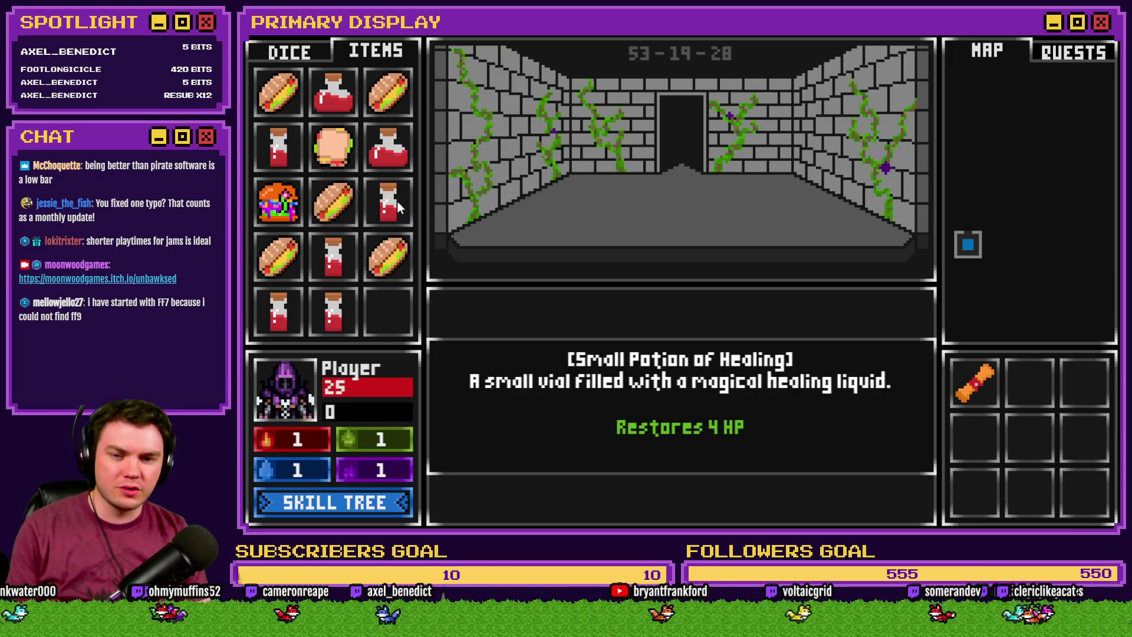
Learn Second Wind twice in the skill tree, leaving 48 skill points
click(406, 502)
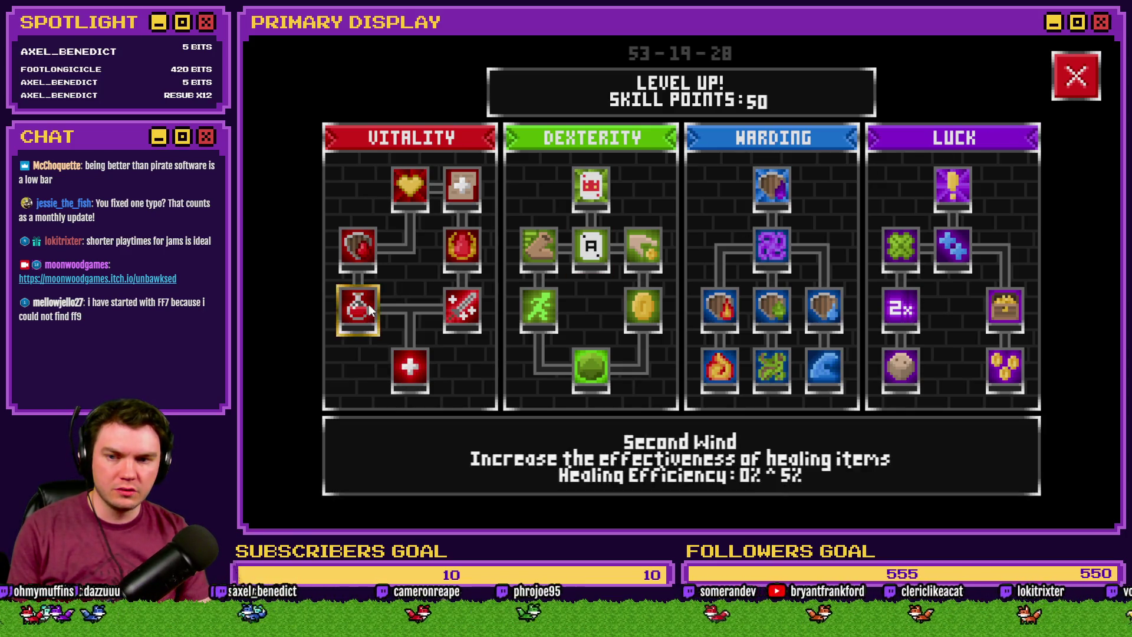
click(367, 307)
click(363, 308)
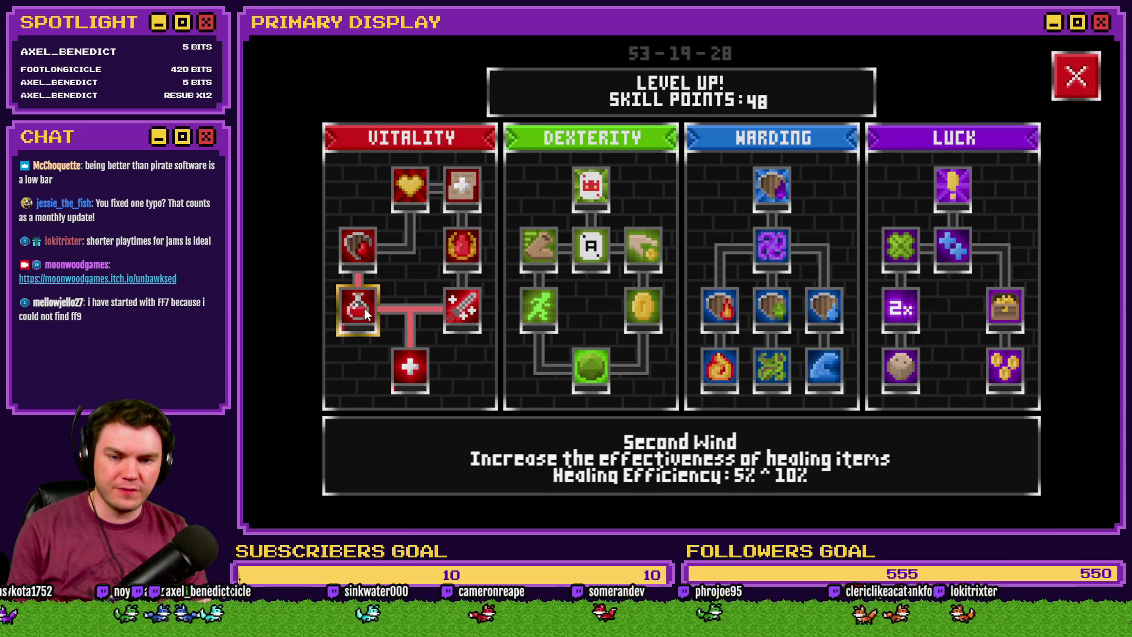
click(1087, 77)
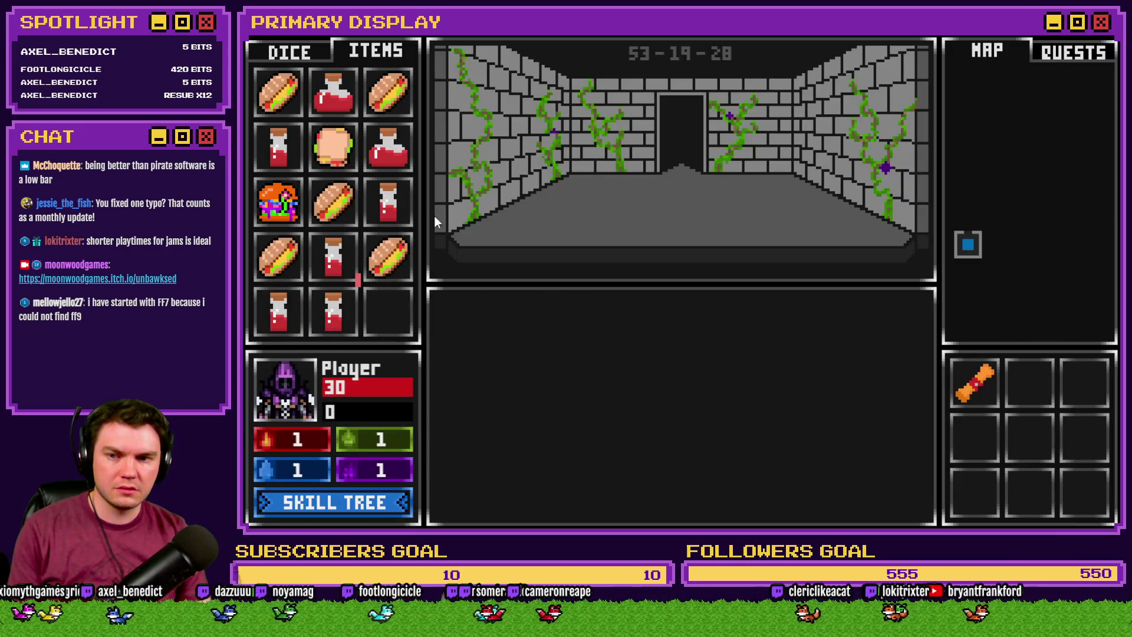
Check the Small Potion tooltip (Restores 5 HP) and upgrade Second Wind two more ranks
mouse_move(404, 212)
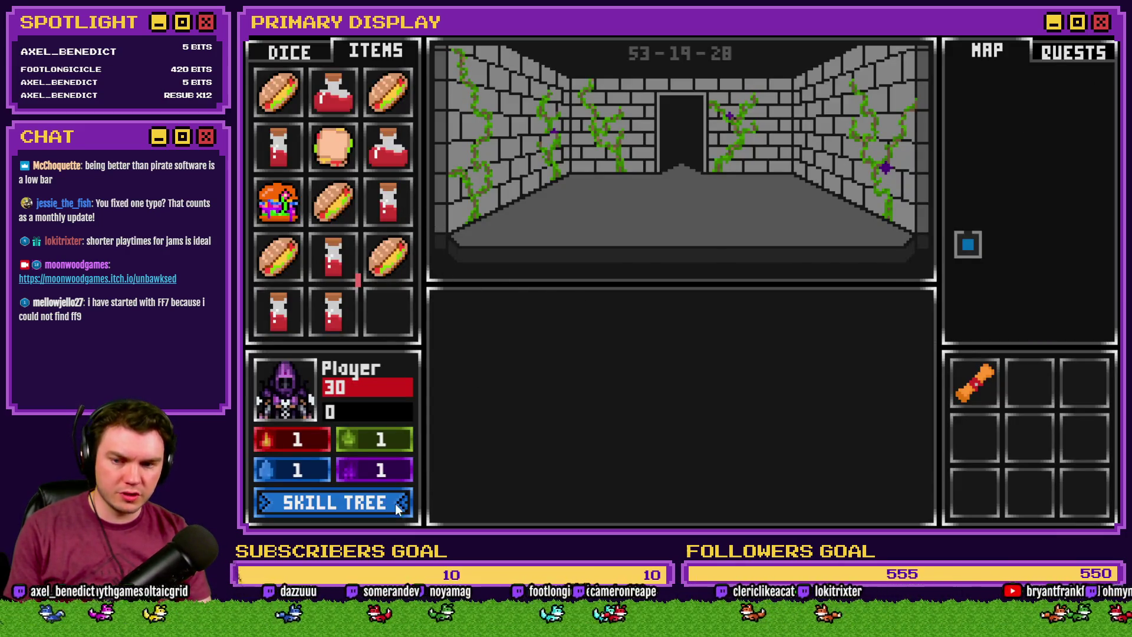
click(395, 503)
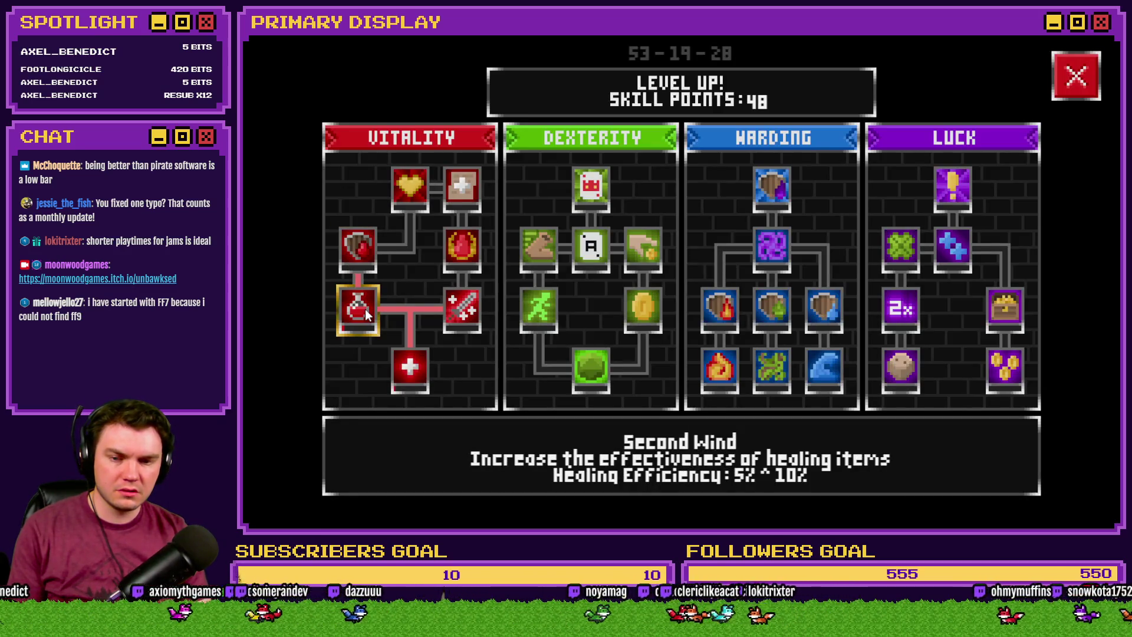
click(365, 309)
click(365, 309)
click(366, 309)
click(366, 311)
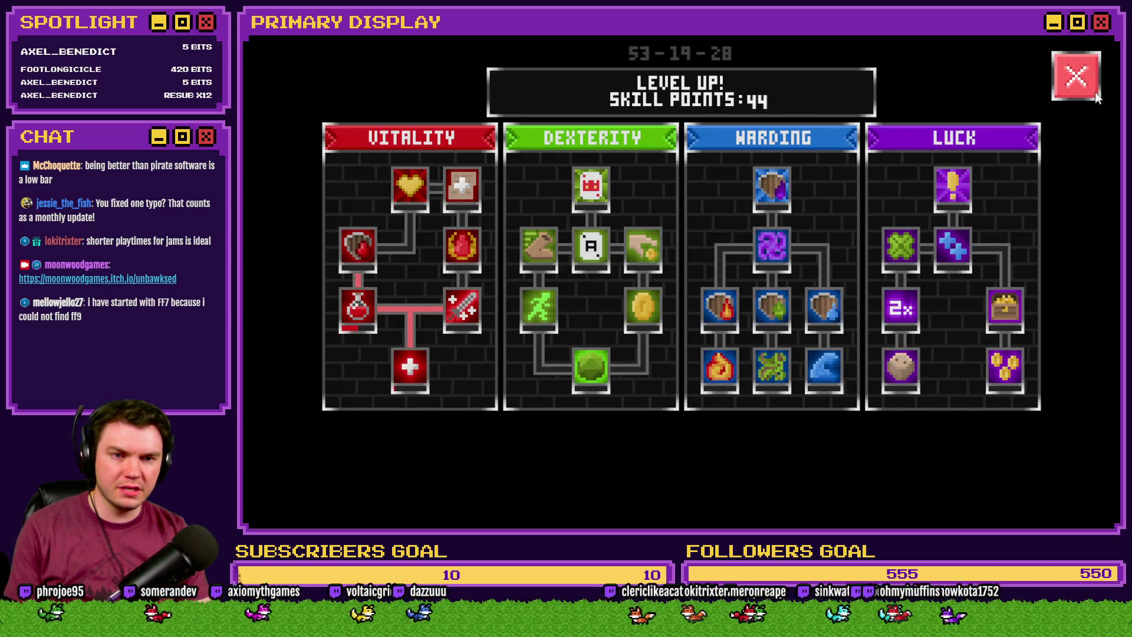
click(1095, 91)
Upgrade Second Wind two further ranks, then end the playtest and open the Database's Common Events
mouse_move(398, 205)
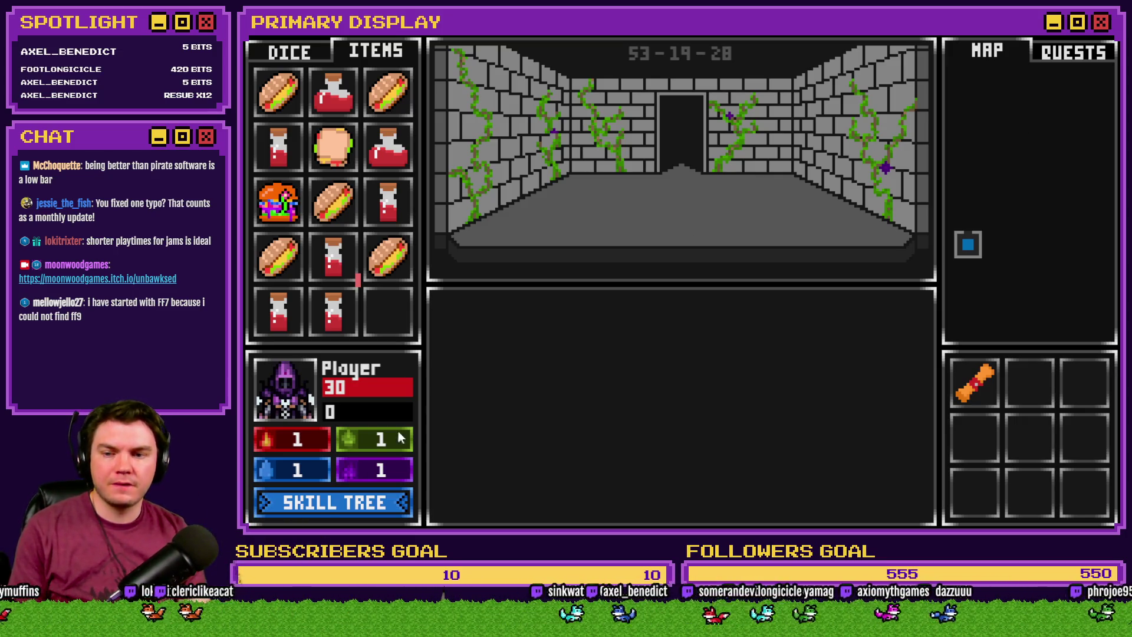
click(322, 509)
click(351, 308)
click(348, 309)
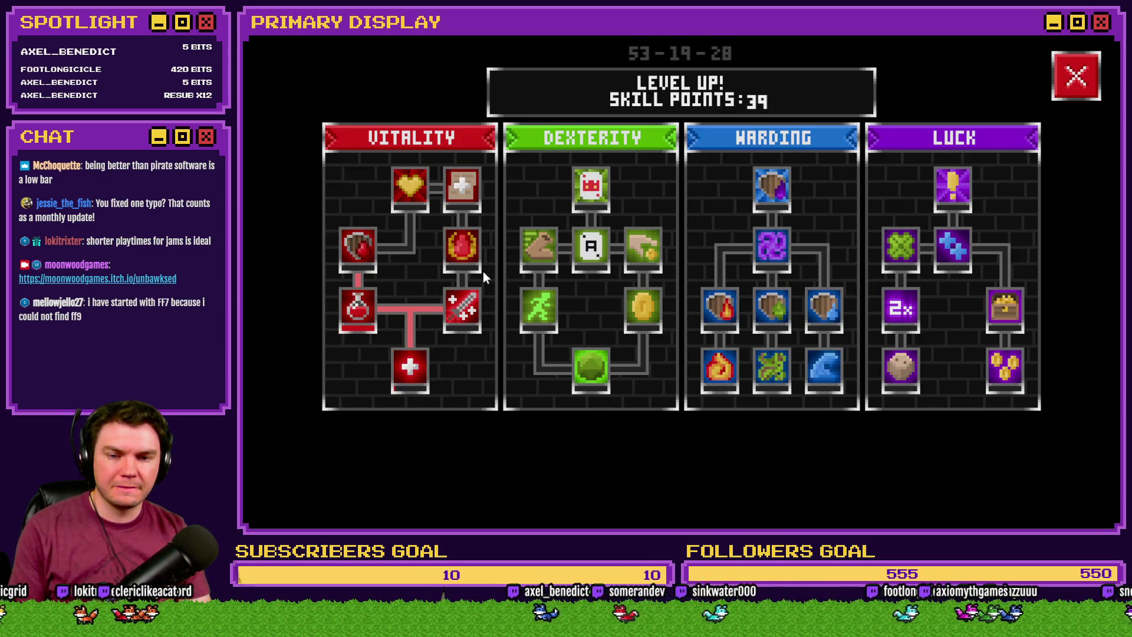
click(1076, 75)
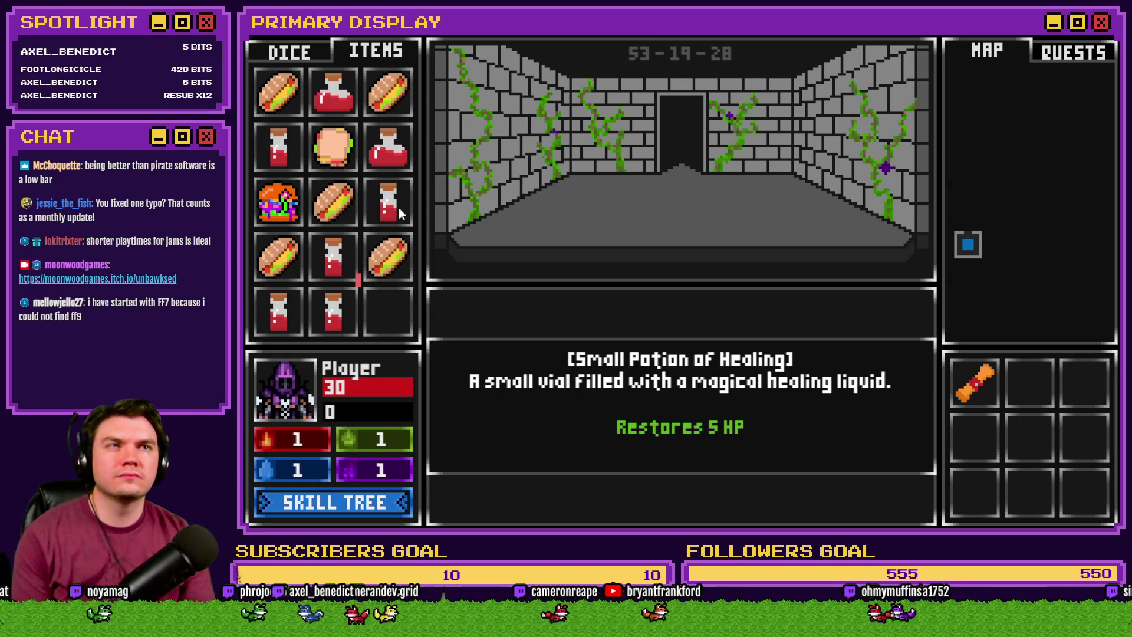
click(1098, 38)
click(660, 61)
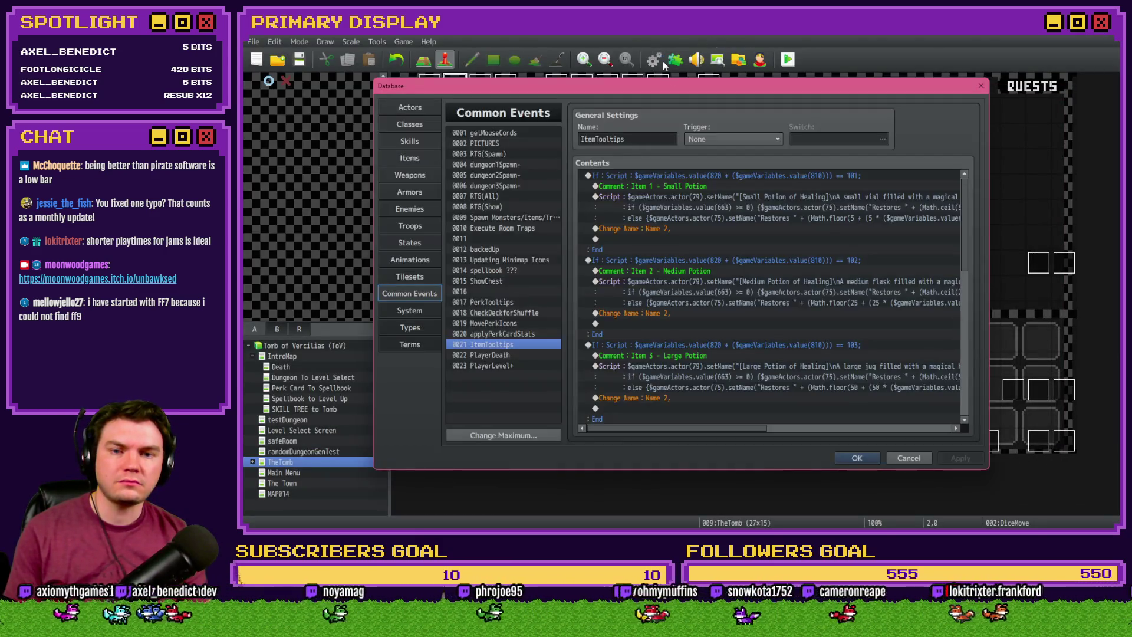
Copy the Small Potion tooltip script from the first Script command into a new Notepad document
double_click(721, 197)
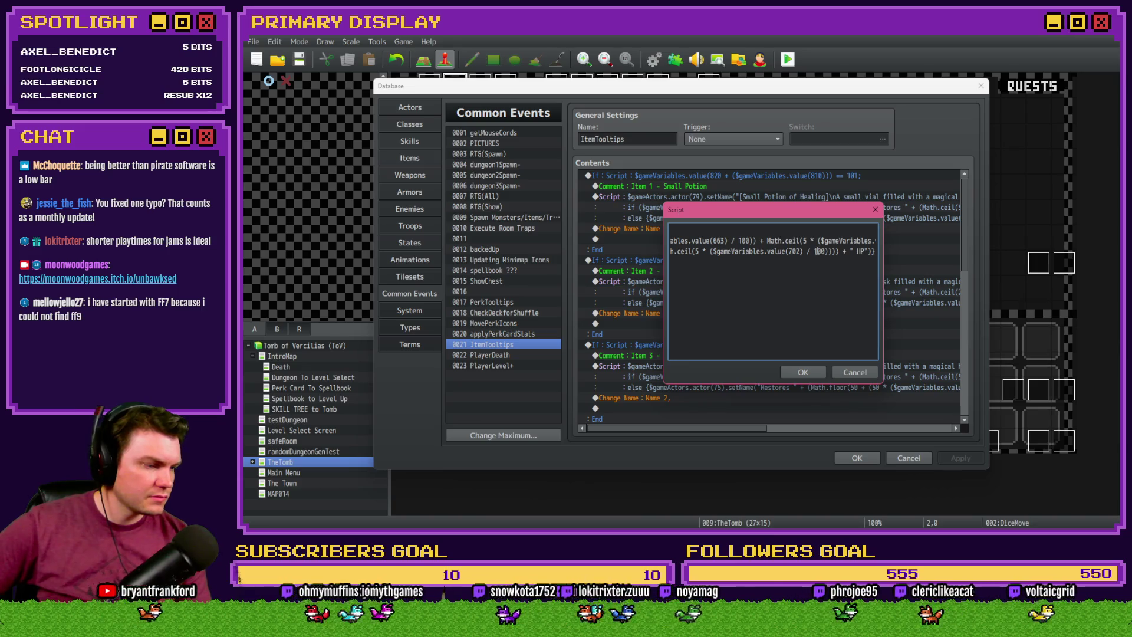
drag(823, 241, 888, 239)
click(817, 242)
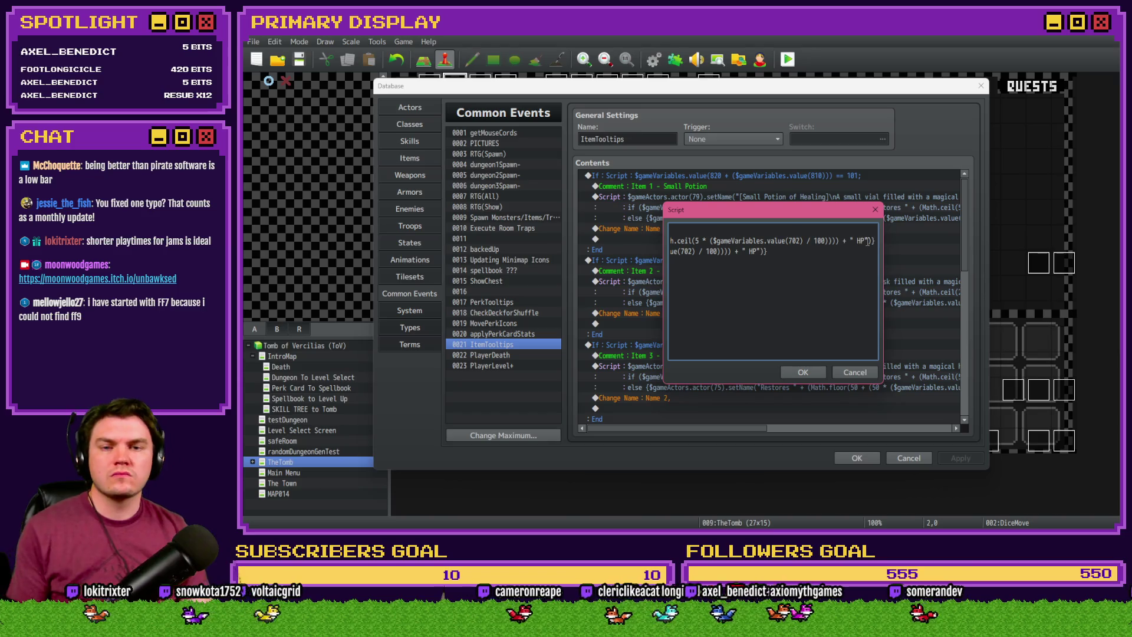
key(Home)
key(End)
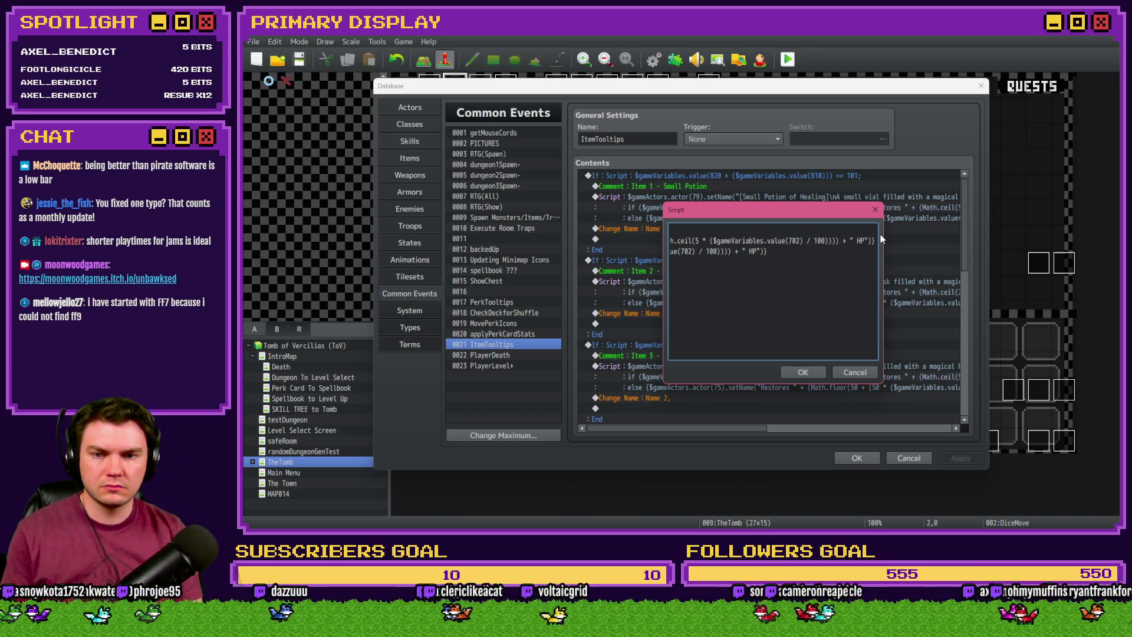
key(ctrl+a)
key(alt+Tab)
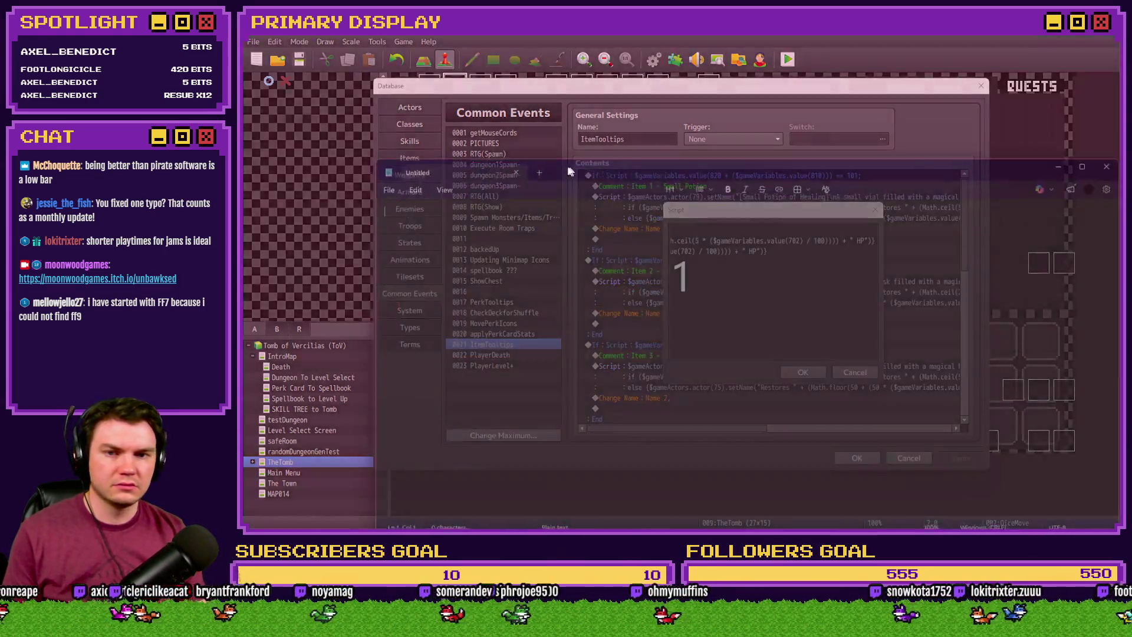
text($gameActors.actor(79).setName("[Small Potion of Healing]\nA small vial filled with a magical healing liquid."); if ($gameVariables.value(663) >= 0) {$gameActors.actor(75).setName("Restores " + (Math.ceil(5 + (5 * ($gameVariables.value(663) / 100)) + Math.ceil(5 * ($gameVariables.value(702) / 100)))) + " HP")} else {$gameActors.actor(75).setName("Restores " + (Math.floor(5 + (5 * ($gameVariables.value(663) / 100)) + Math.ceil(5 * ($gameVariables.value(702) / 100)))) + " HP")})
scroll(664, 92, up, 6)
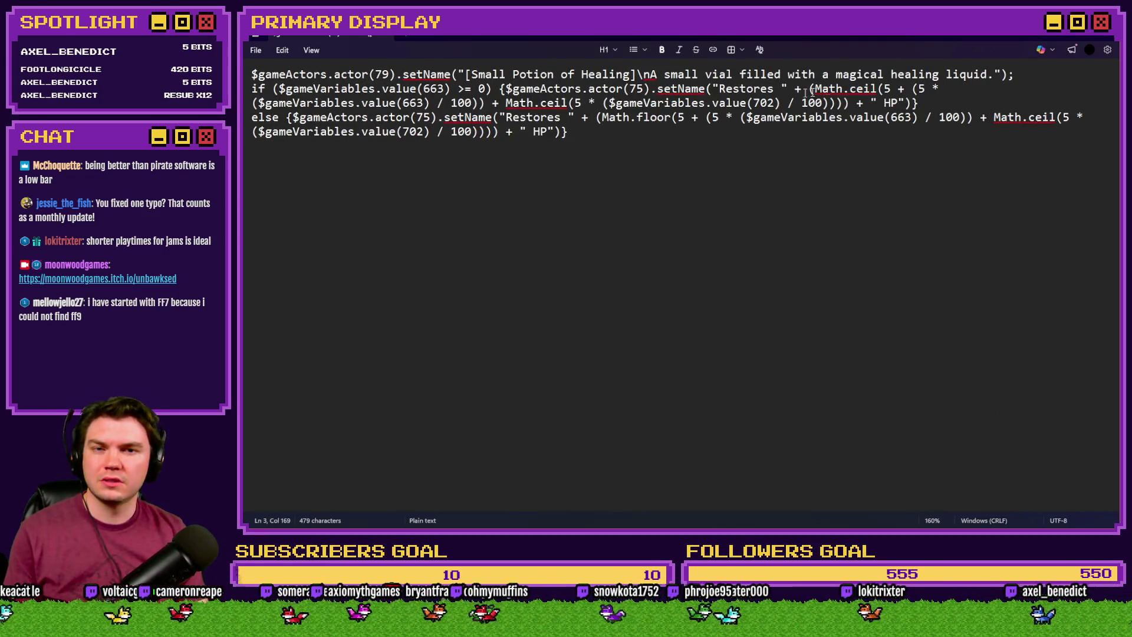
Add blank lines after the setName line and before the else branch, and shrink the text slightly
click(1034, 75)
key(Return)
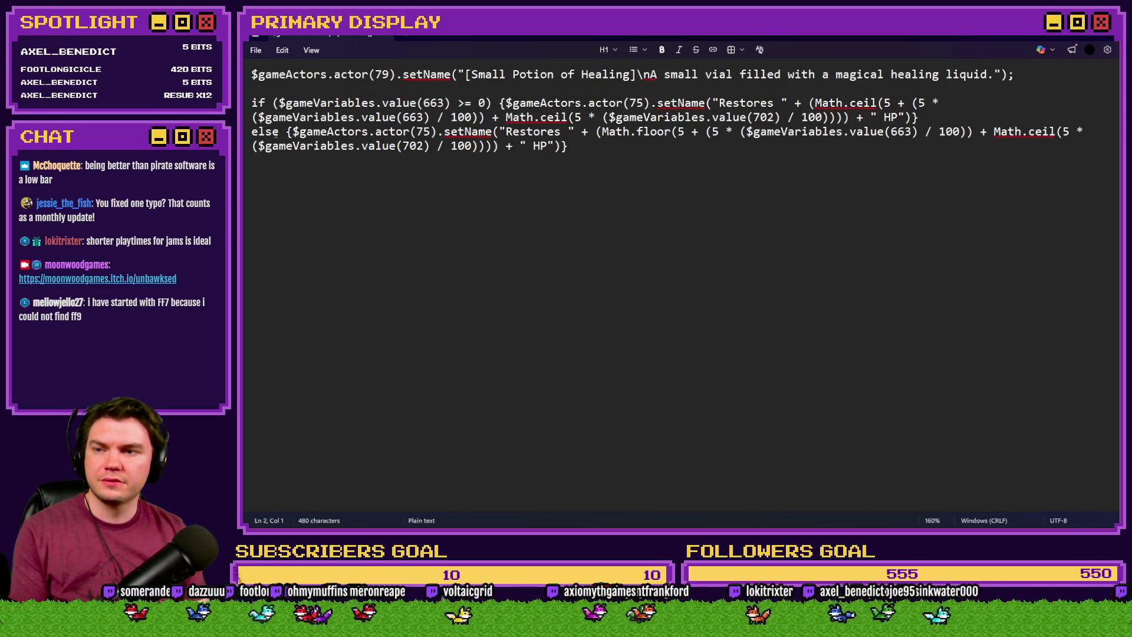
click(252, 131)
key(Return)
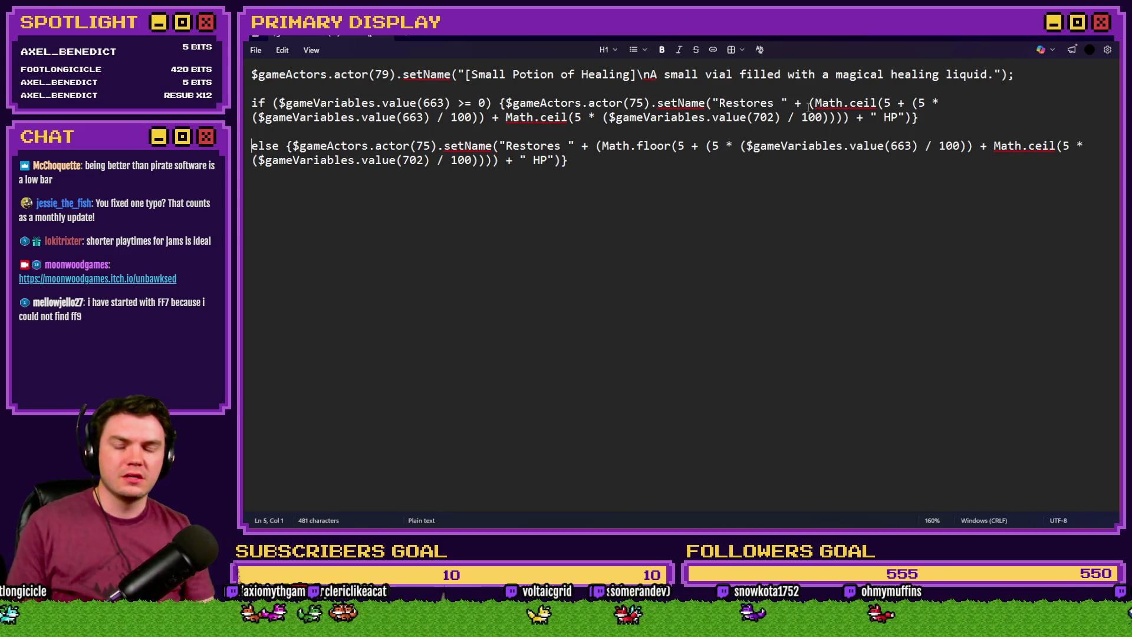
click(814, 102)
key(ctrl+minus)
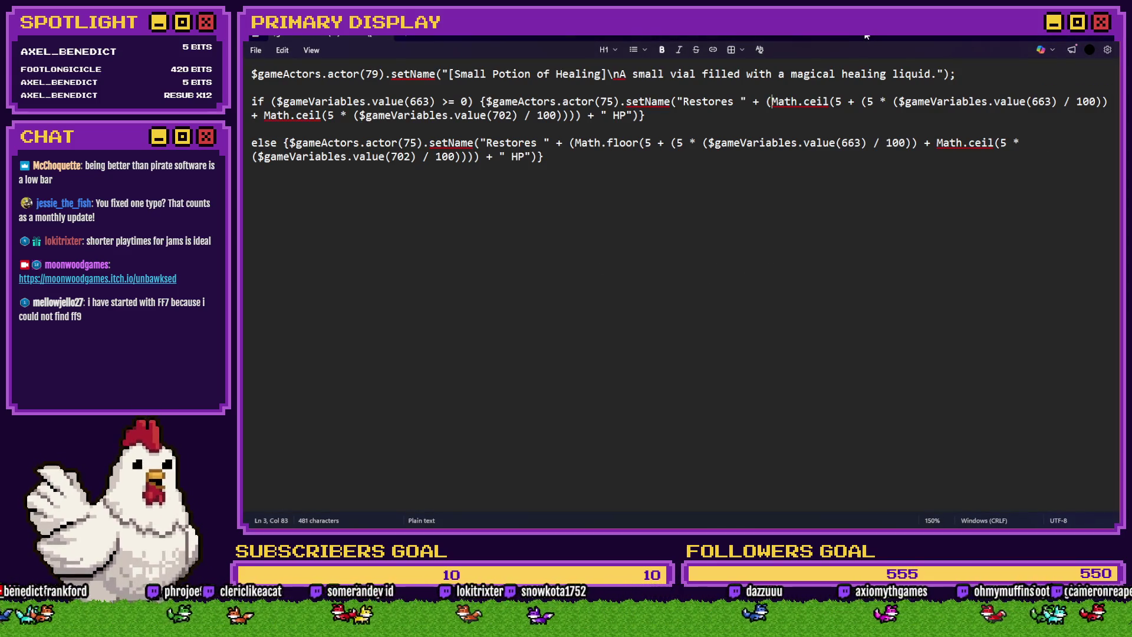
Review the Math.ceil terms for variables 663 and 702, then switch to Discord's game-key-giveaways channel
mouse_move(867, 102)
mouse_down()
mouse_move(1108, 115)
mouse_move(1108, 102)
mouse_up()
click(905, 102)
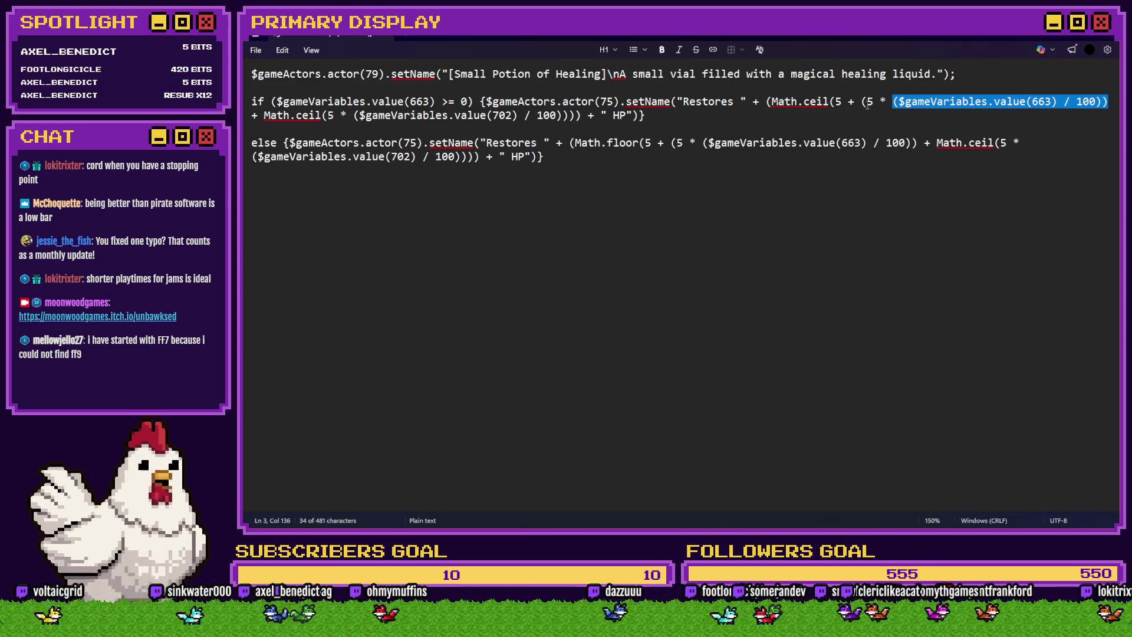
drag(865, 102, 1111, 102)
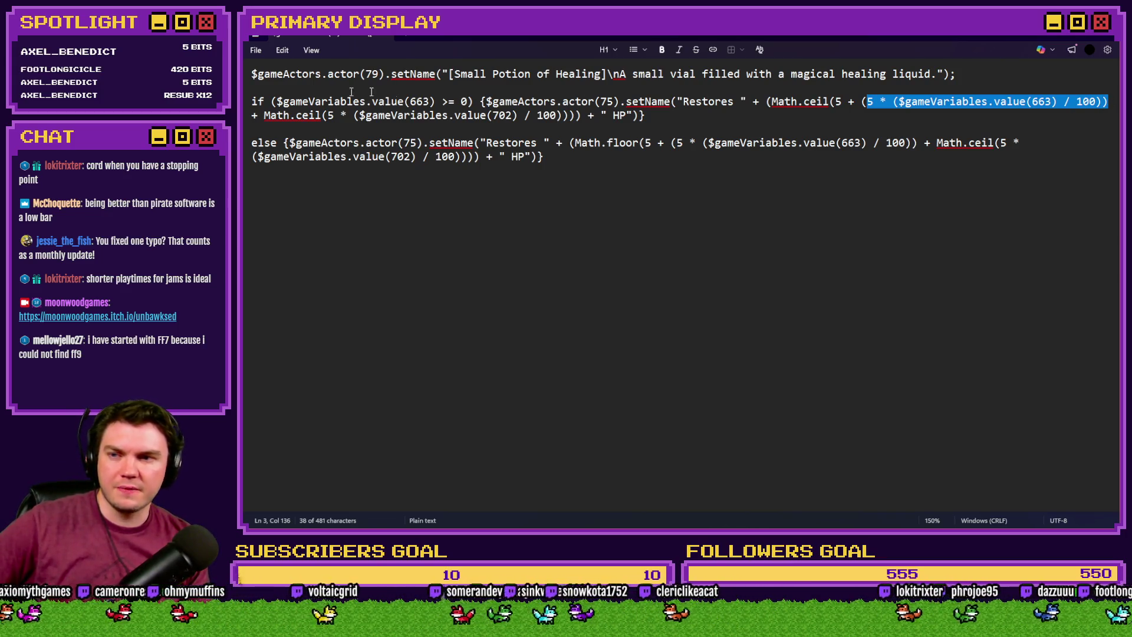
drag(264, 115, 346, 116)
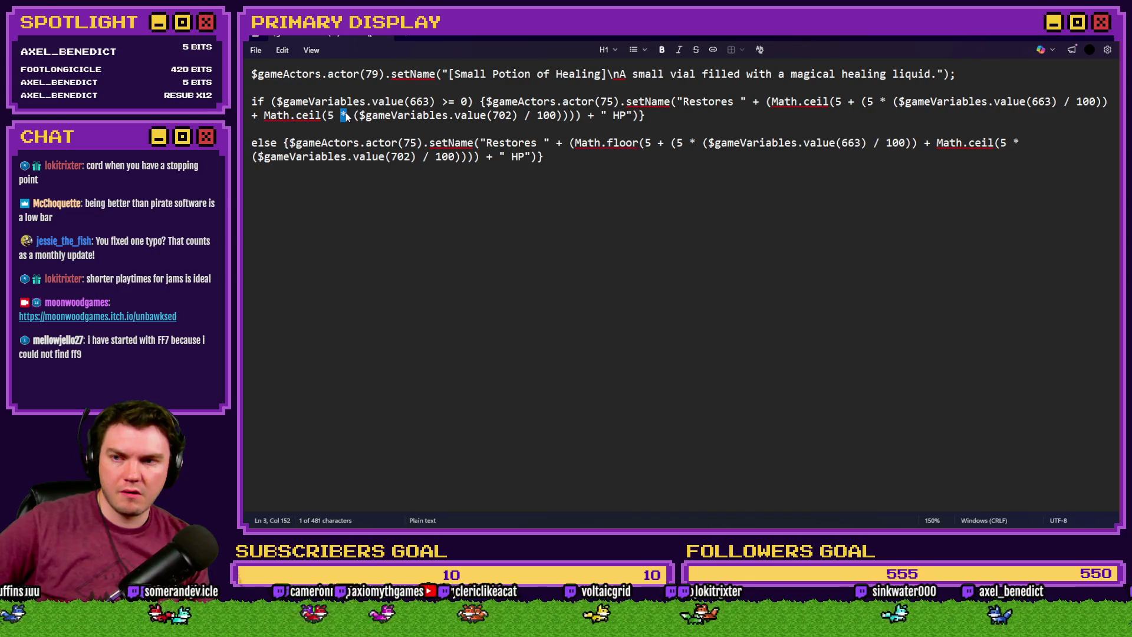
drag(353, 115, 557, 115)
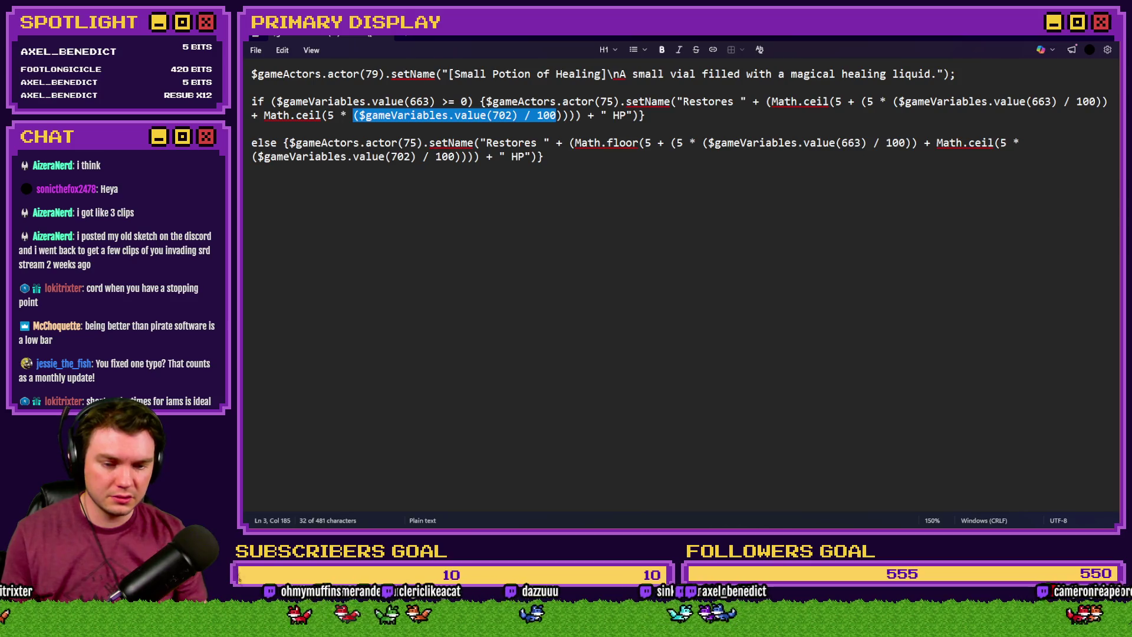
key(alt+Tab)
key(ctrl+Tab)
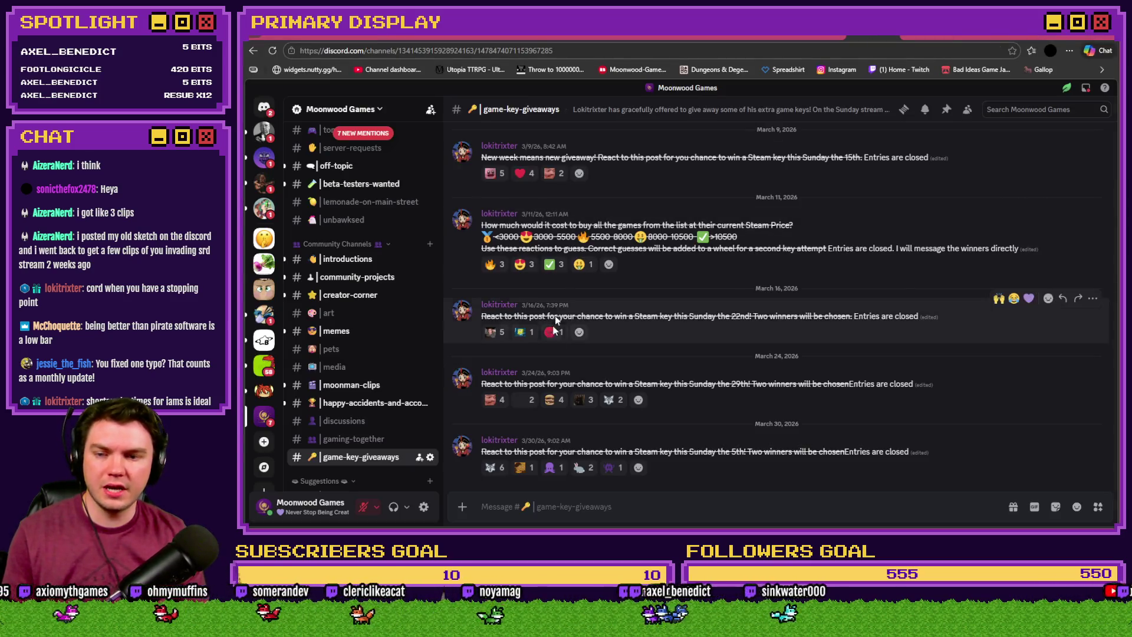
Open the #general channel and view the server table photo full-size
scroll(338, 317, up, 5)
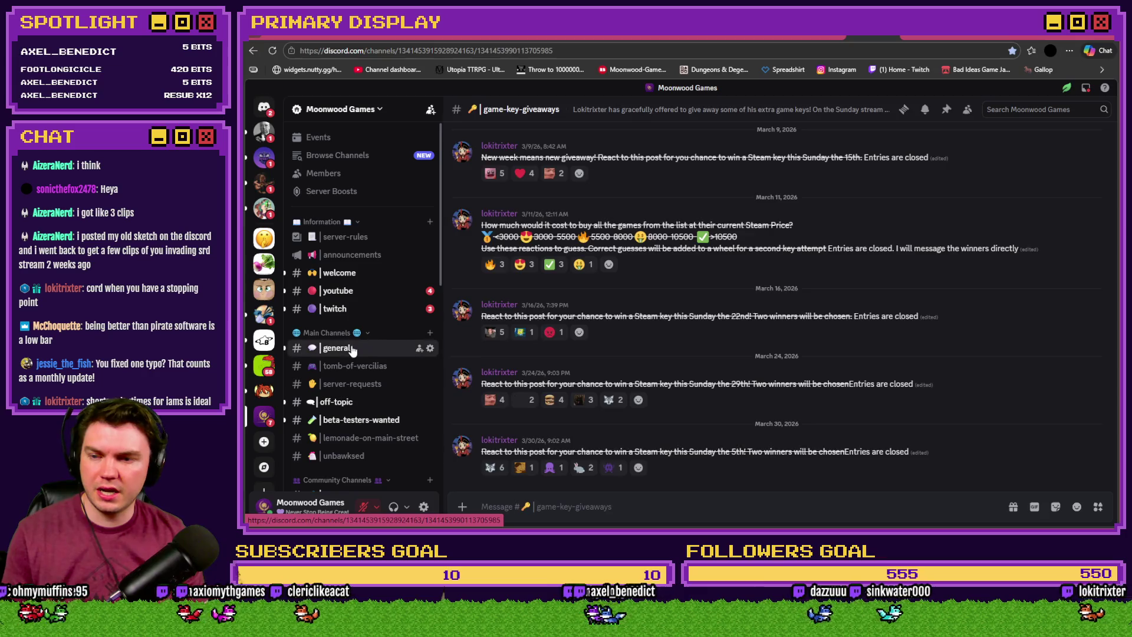
click(352, 348)
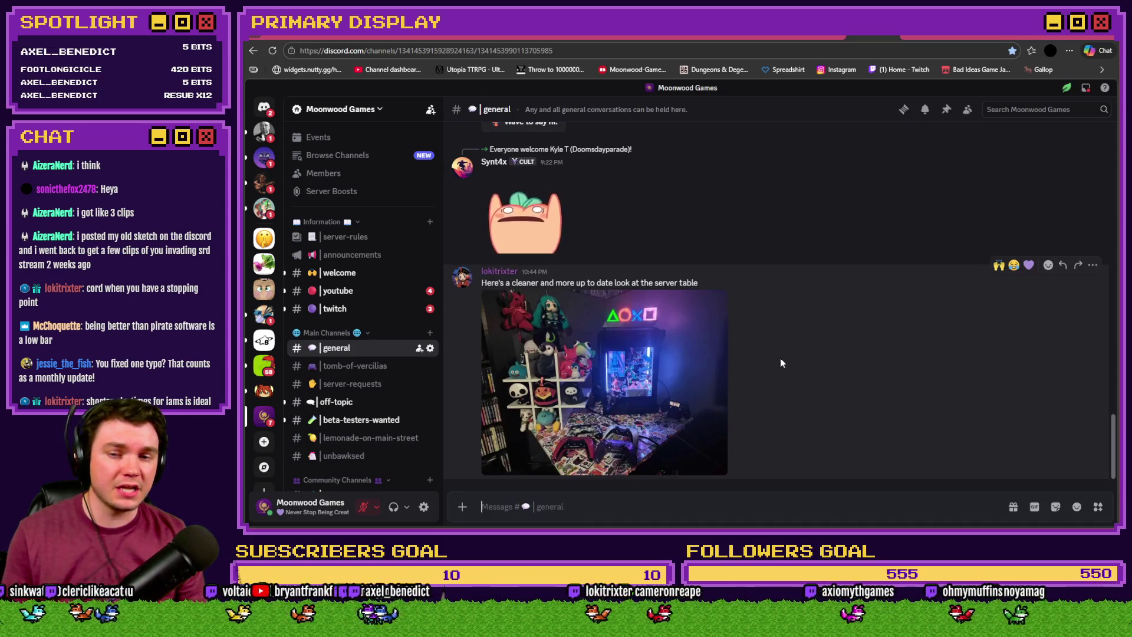
click(675, 337)
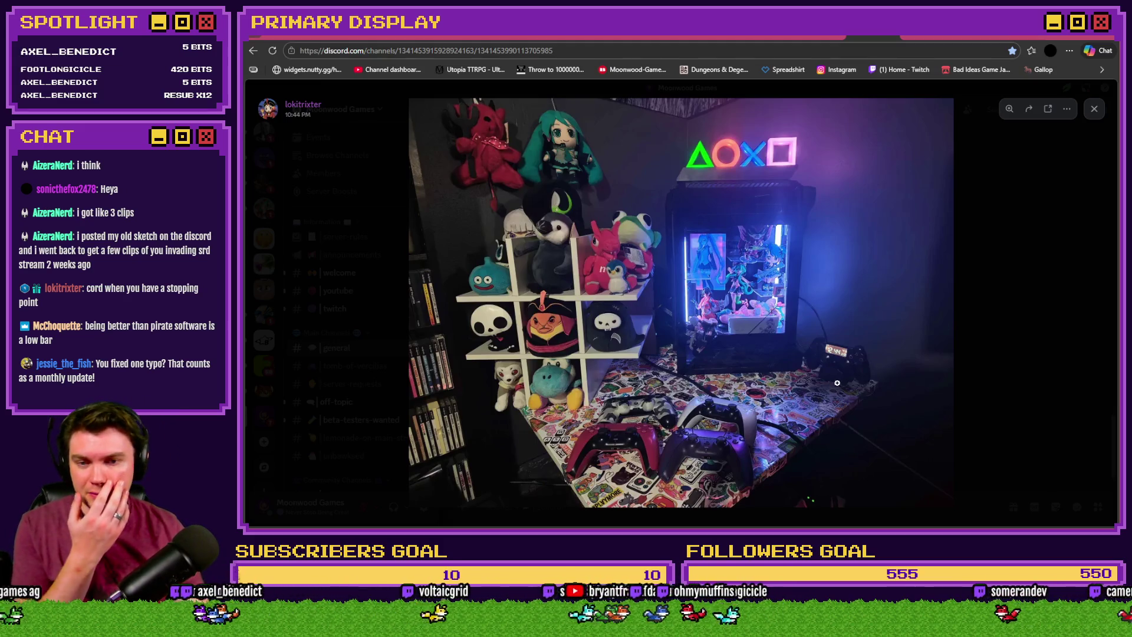
Zoom into the server table photo and pan across the controllers, desk, plush shelves and figure cabinet
click(852, 369)
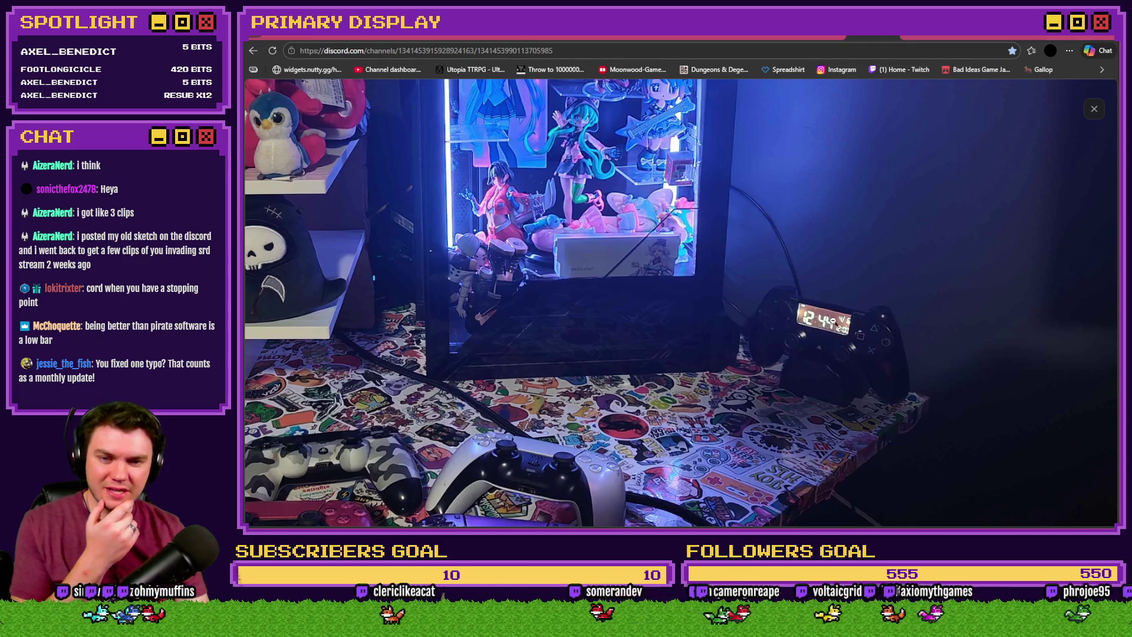
drag(755, 392, 898, 297)
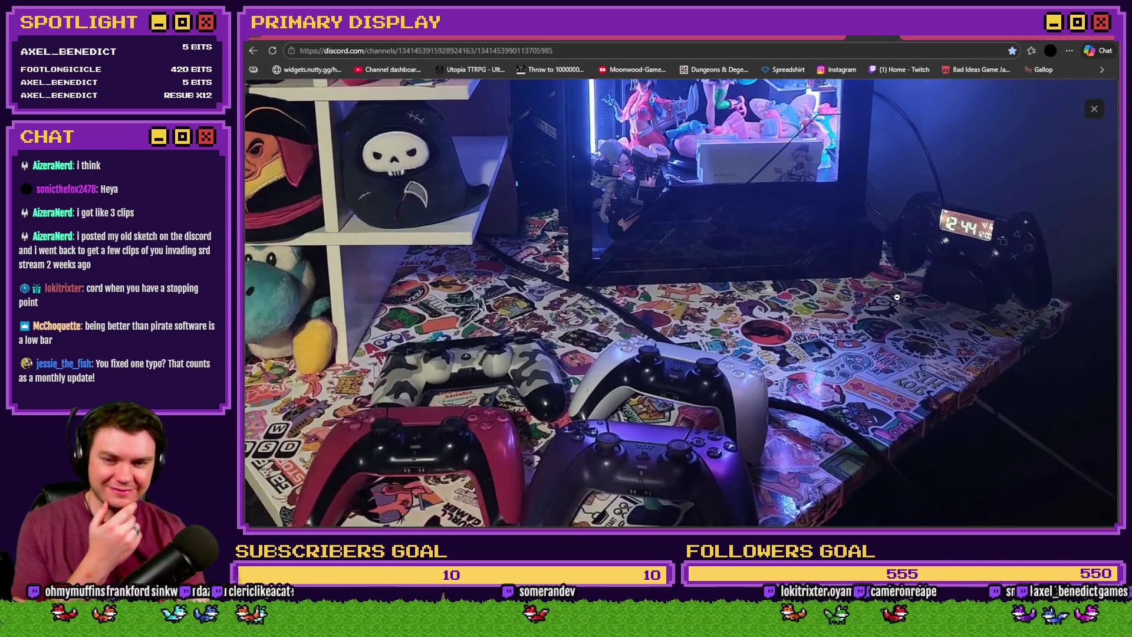
drag(797, 362, 861, 304)
drag(750, 313, 721, 313)
drag(700, 362, 774, 408)
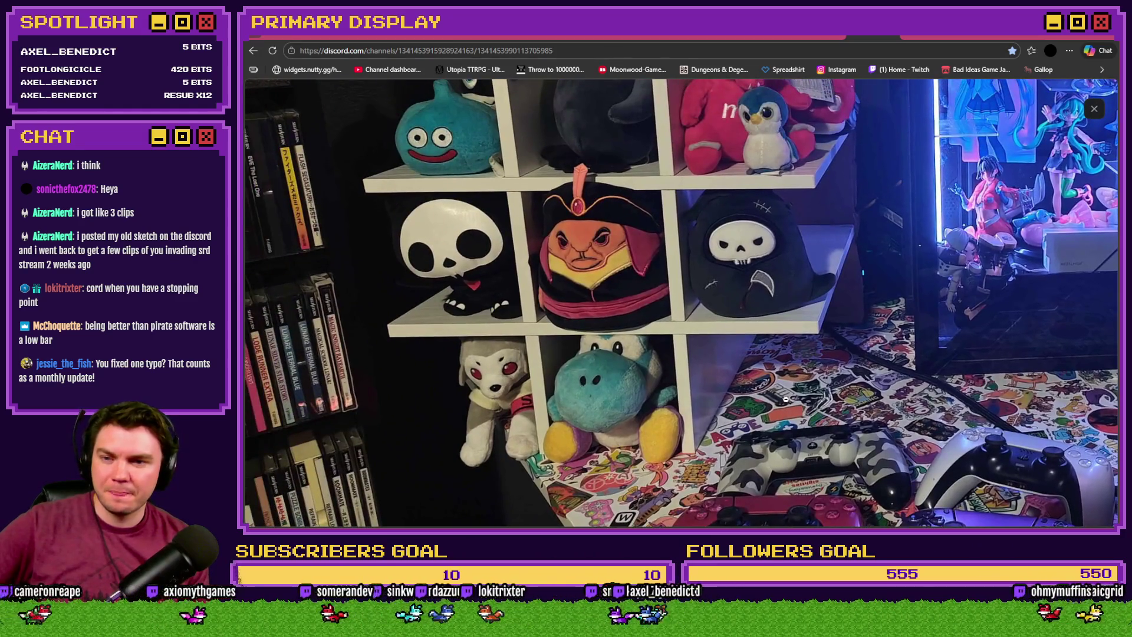
scroll(786, 394, up, 5)
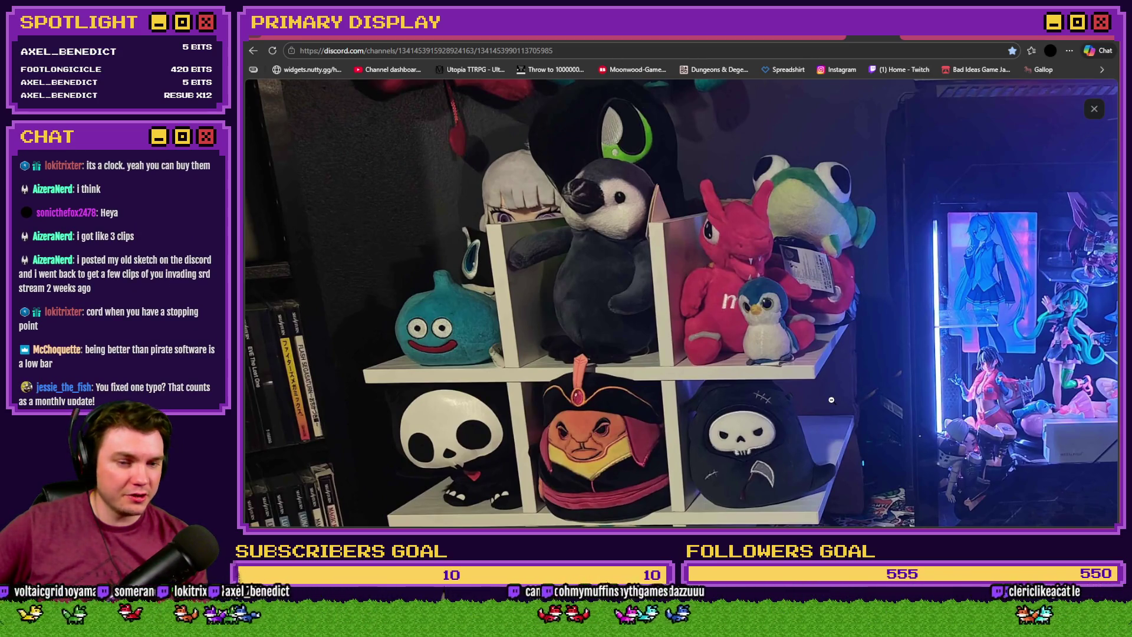
mouse_move(843, 409)
mouse_down()
mouse_move(802, 429)
mouse_move(748, 383)
mouse_move(640, 371)
mouse_move(642, 347)
mouse_up()
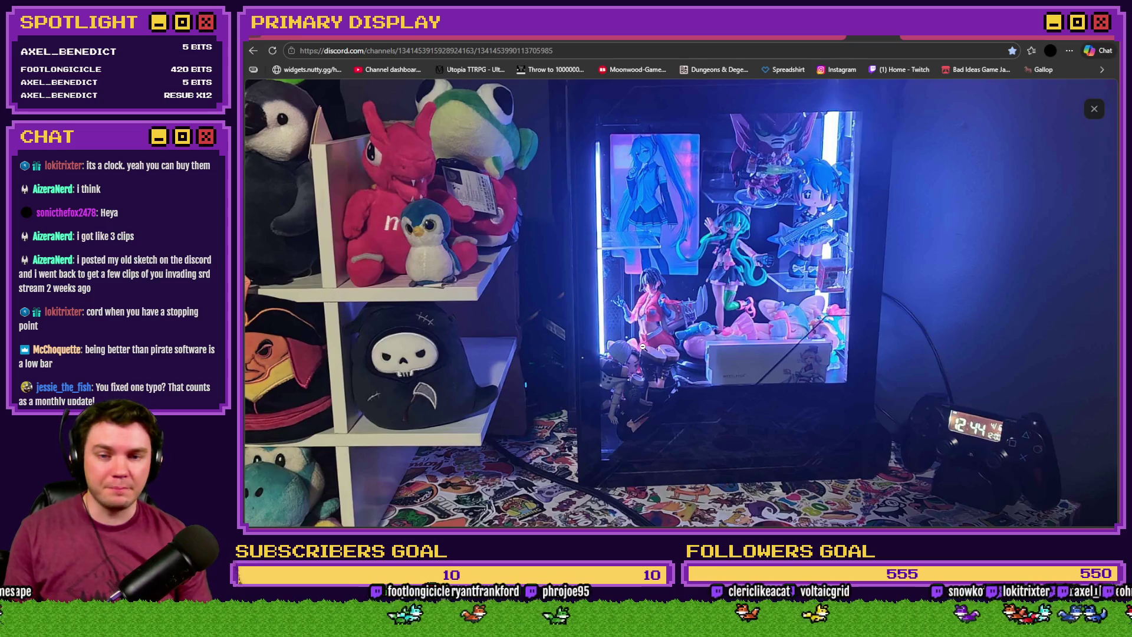
Close the photo and react with raised hands to the post in #general
click(643, 345)
click(1034, 232)
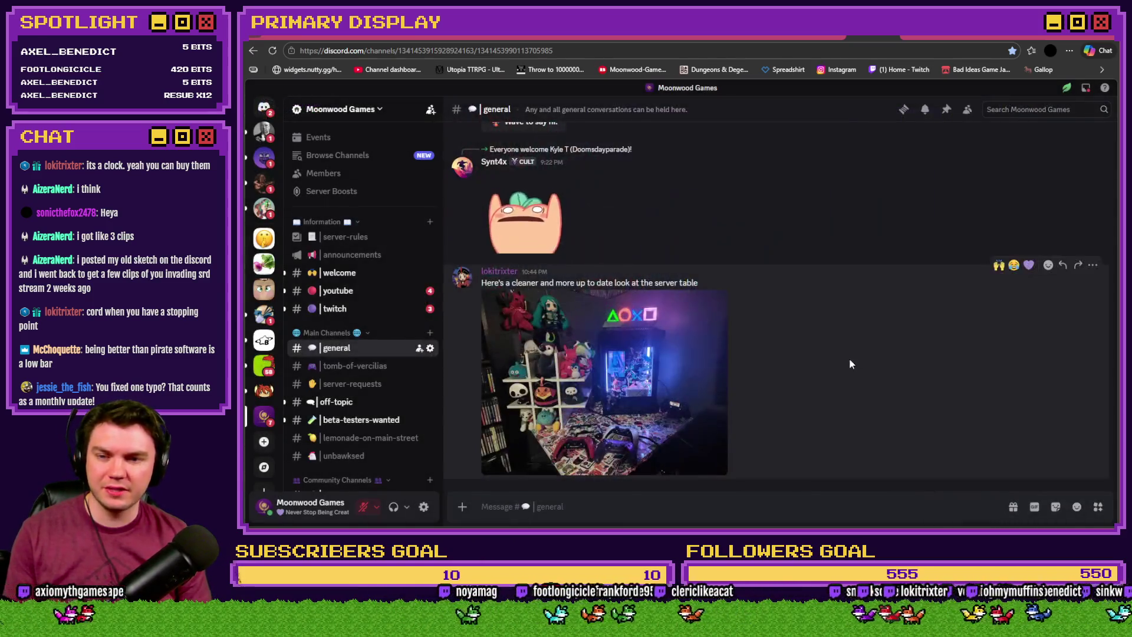
click(999, 266)
Add a purple heart reaction to the server table photo and browse #creator-corner
click(1029, 247)
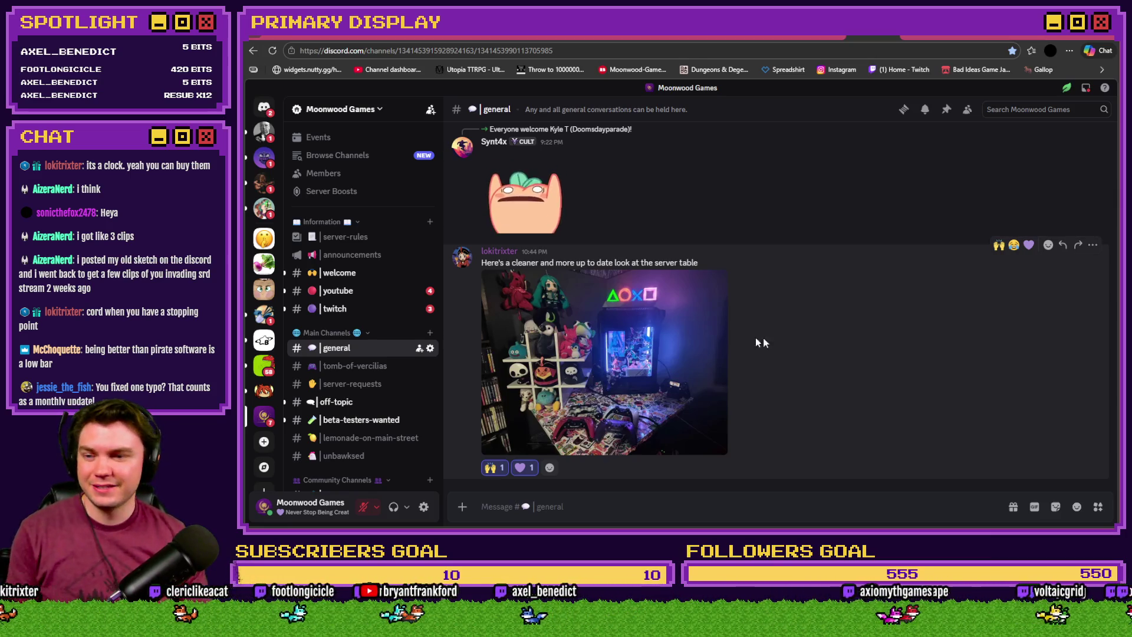
scroll(337, 394, down, 3)
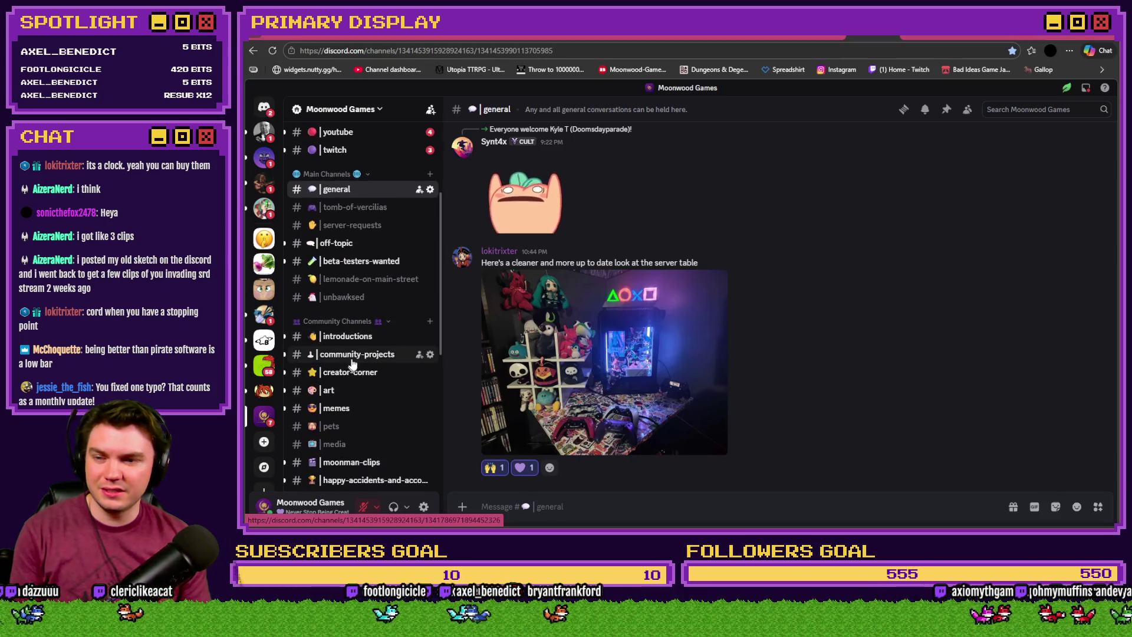
click(354, 374)
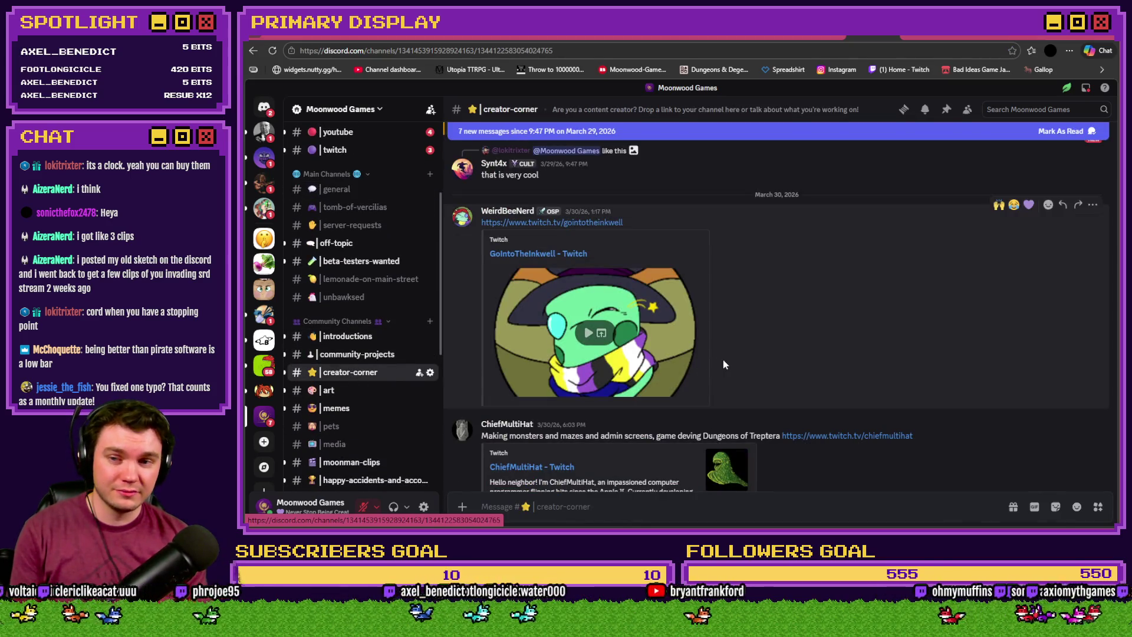
scroll(727, 359, down, 5)
scroll(729, 363, down, 4)
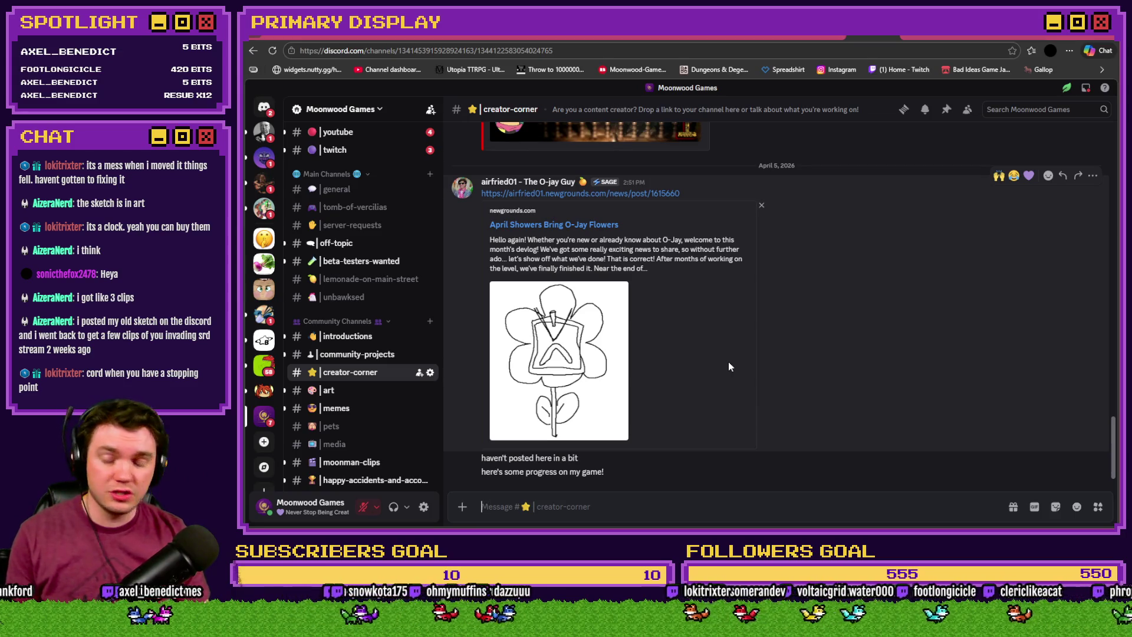
scroll(352, 351, up, 3)
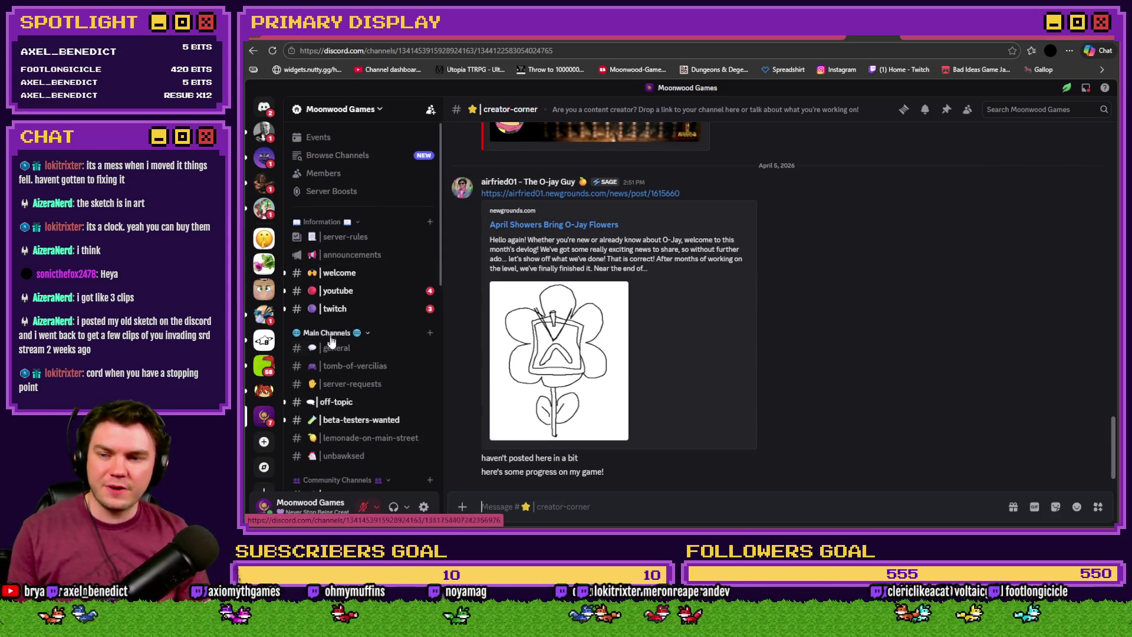
Return to #general and view the server table photo enlarged again
click(352, 351)
click(596, 342)
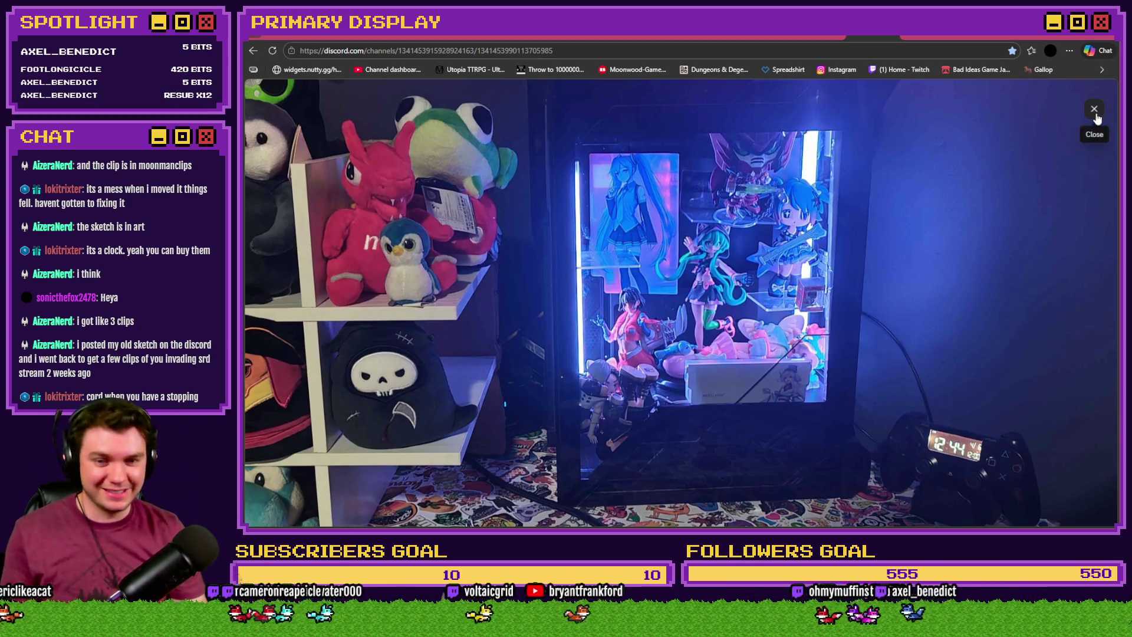
click(1094, 109)
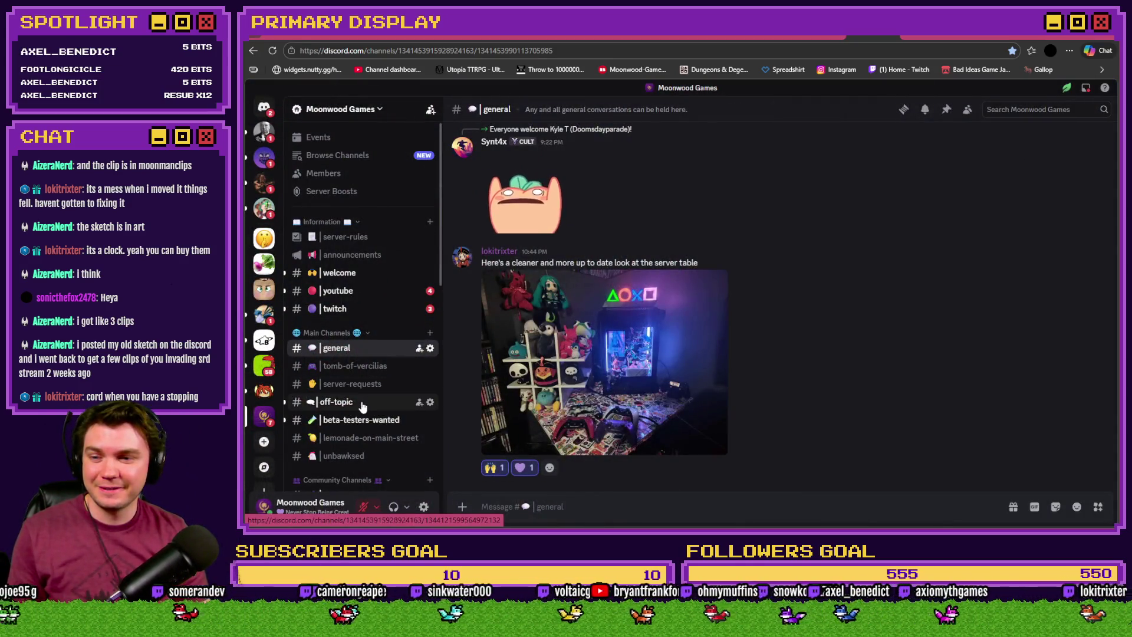
In #art, view the red sketch artwork enlarged and add a purple heart reaction
scroll(362, 407, down, 4)
click(356, 339)
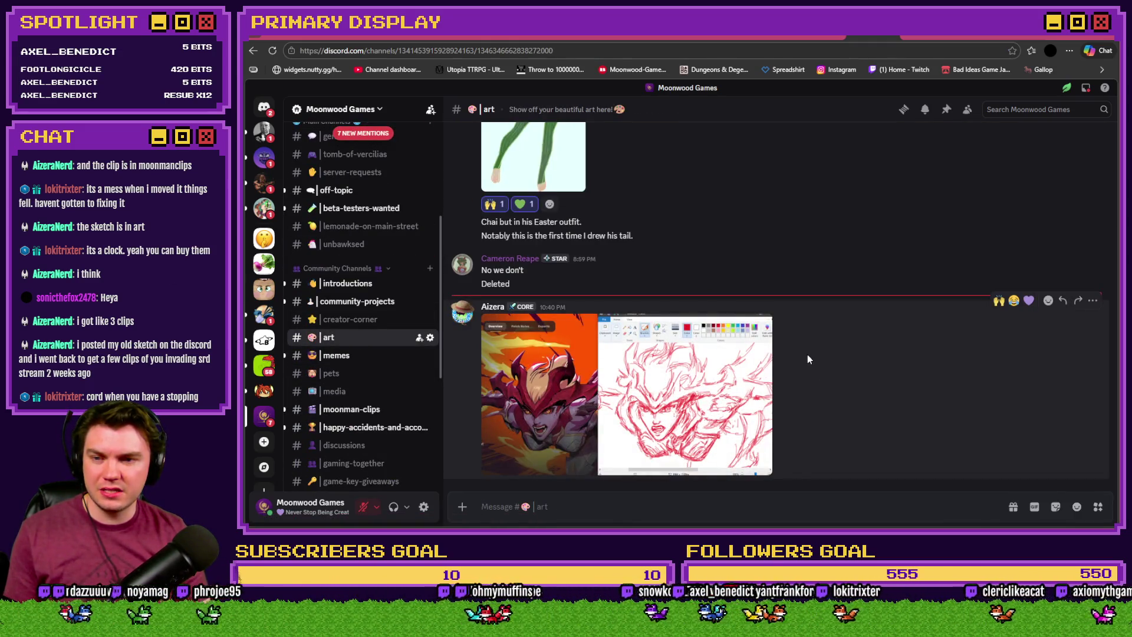
click(552, 369)
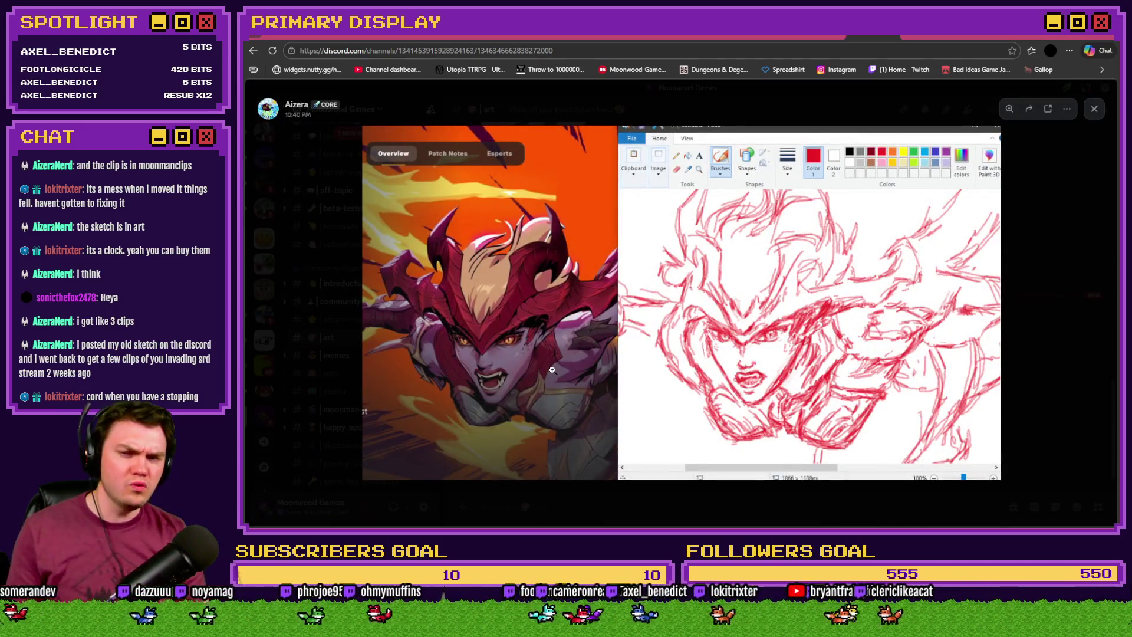
click(1040, 325)
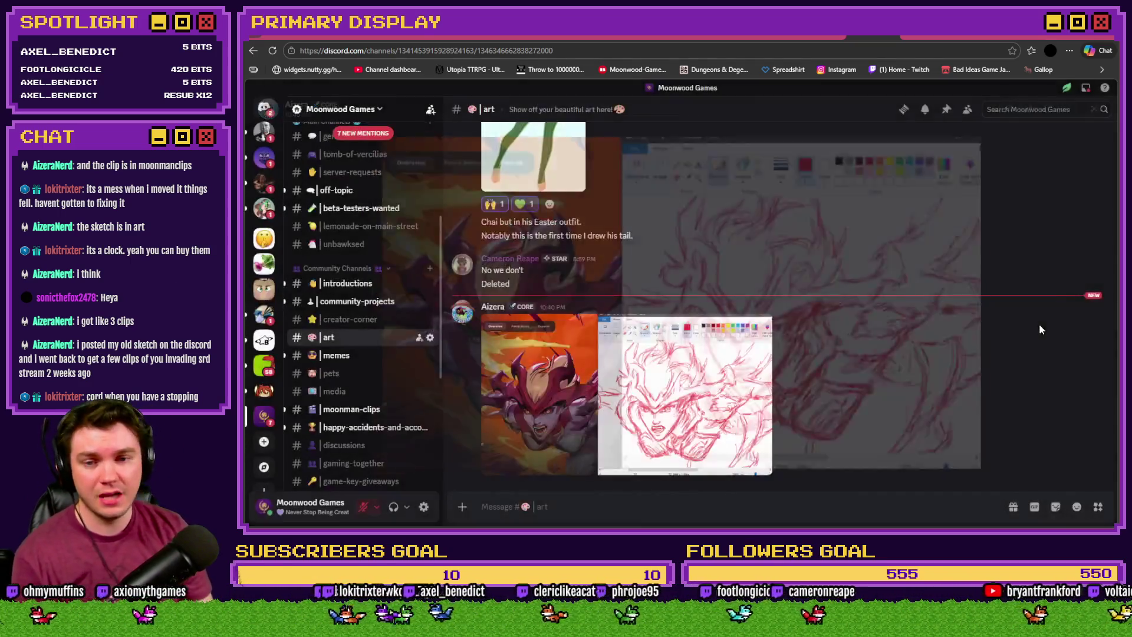
click(1029, 281)
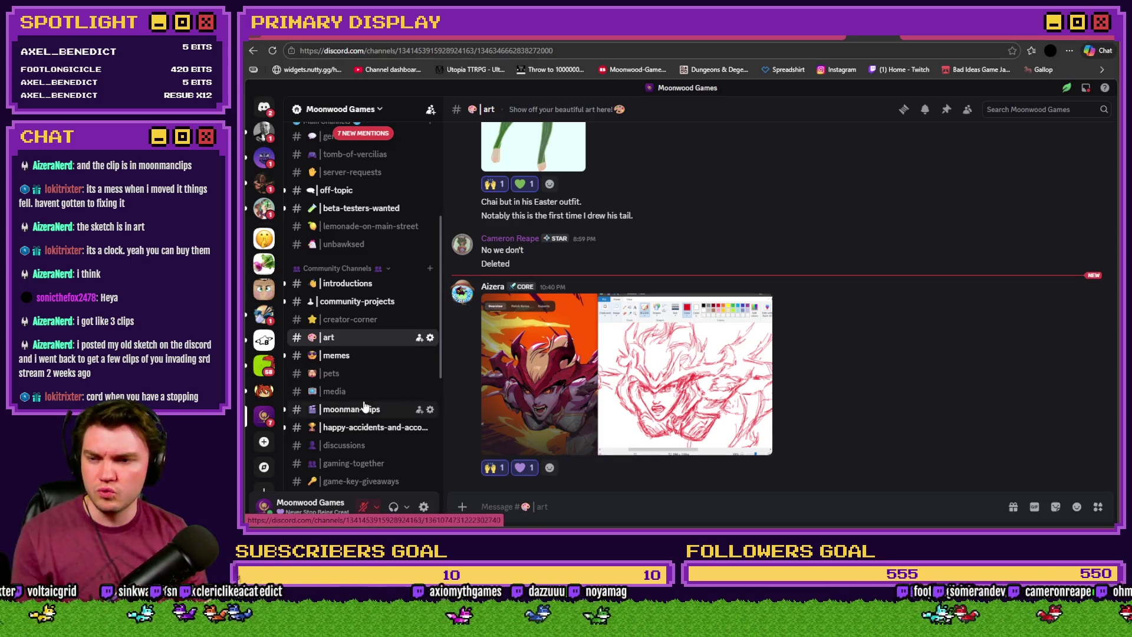
click(369, 408)
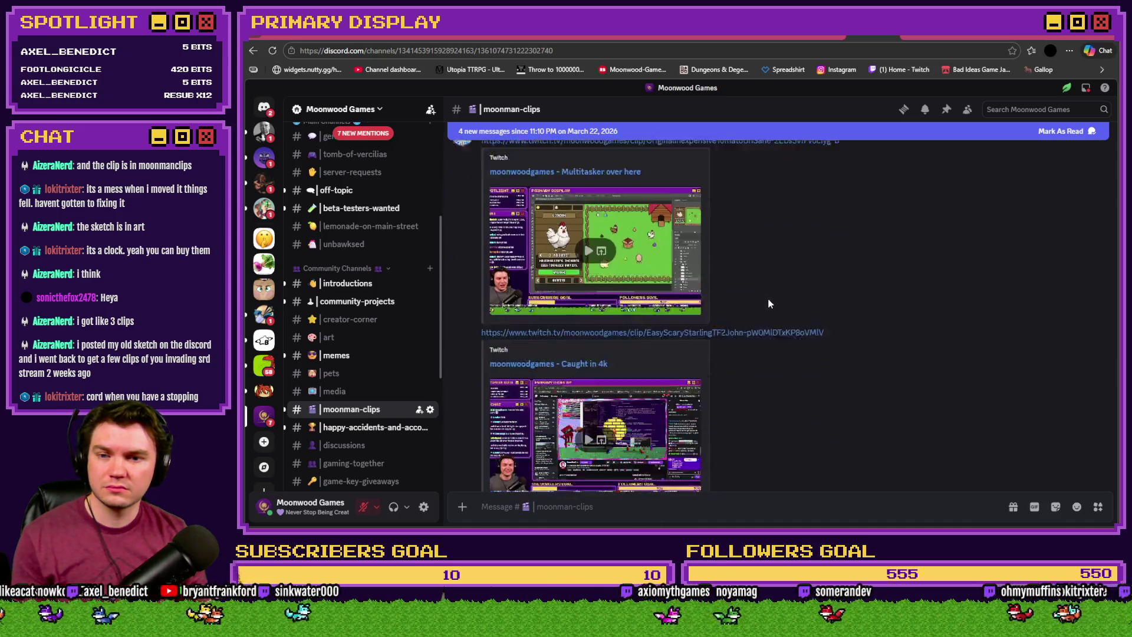
Play the Chicken clip, then the statefarm incident clip in its embedded player
scroll(769, 306, down, 2)
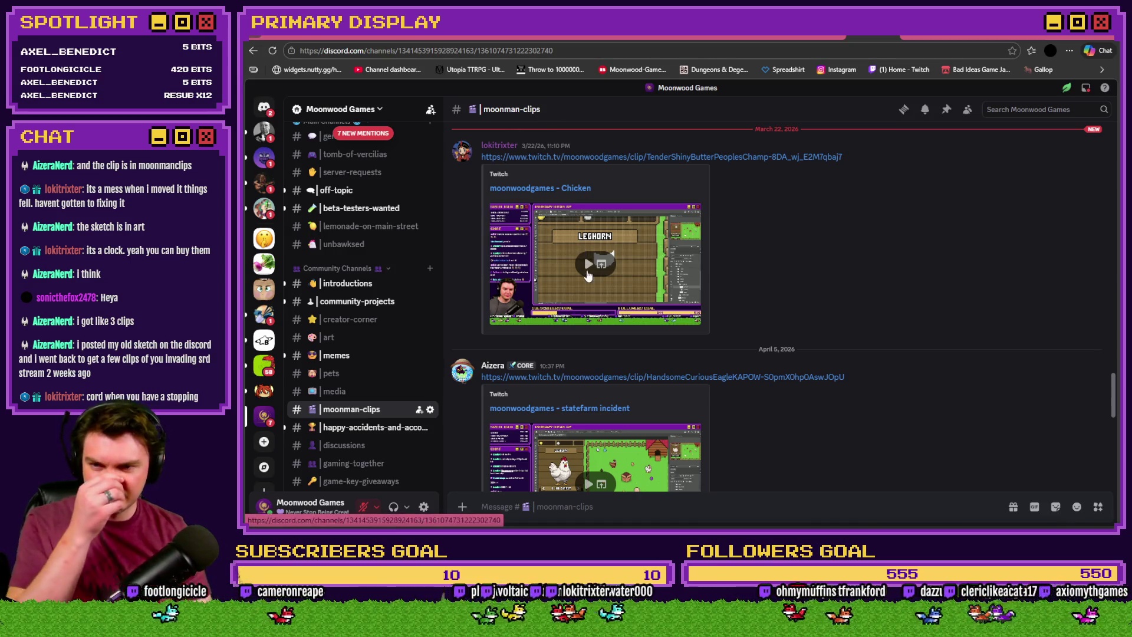
click(587, 269)
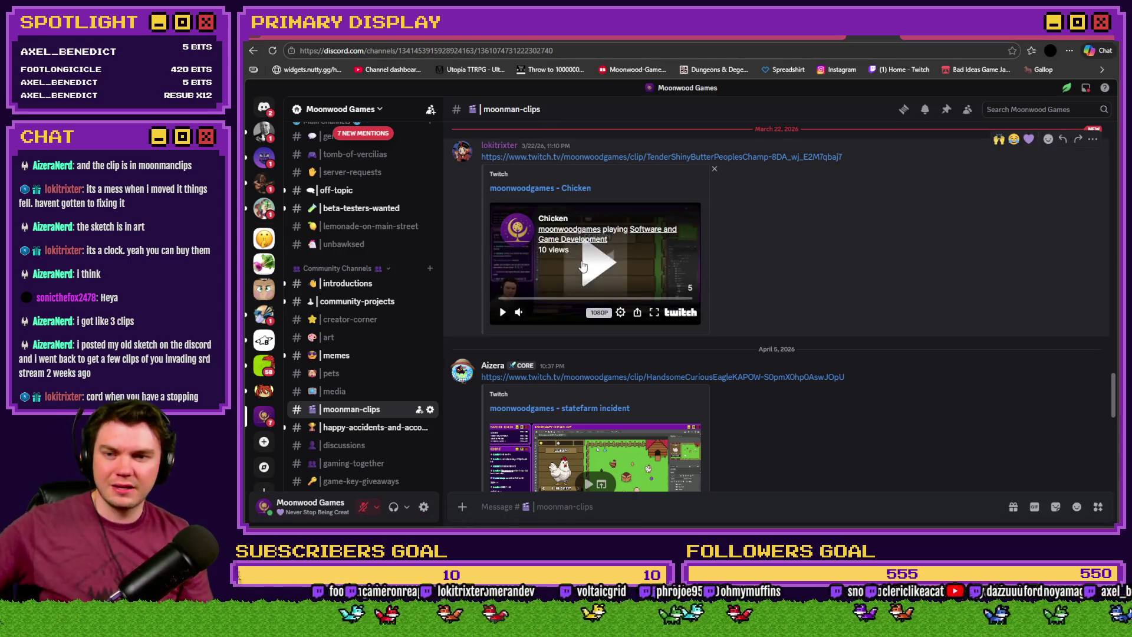
mouse_move(519, 311)
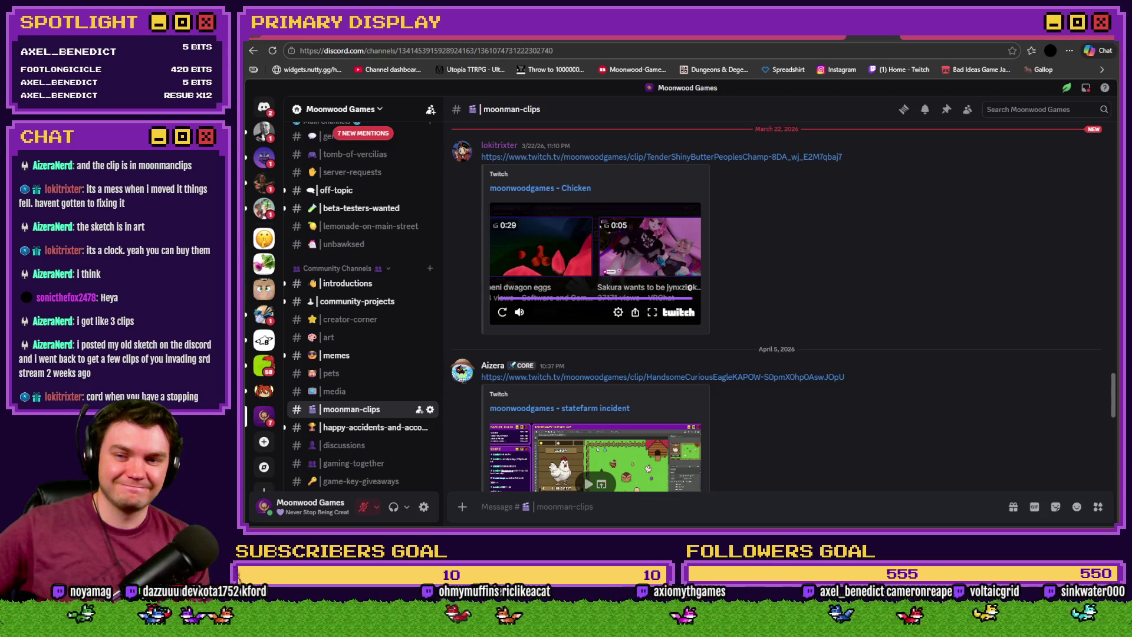
scroll(983, 226, down, 3)
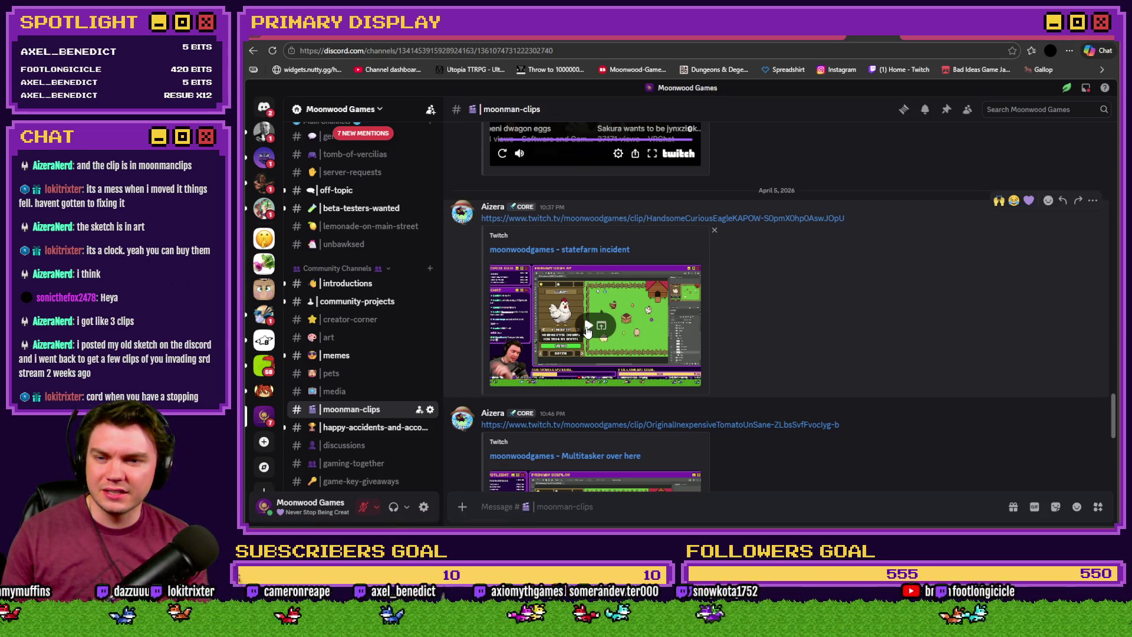
click(588, 328)
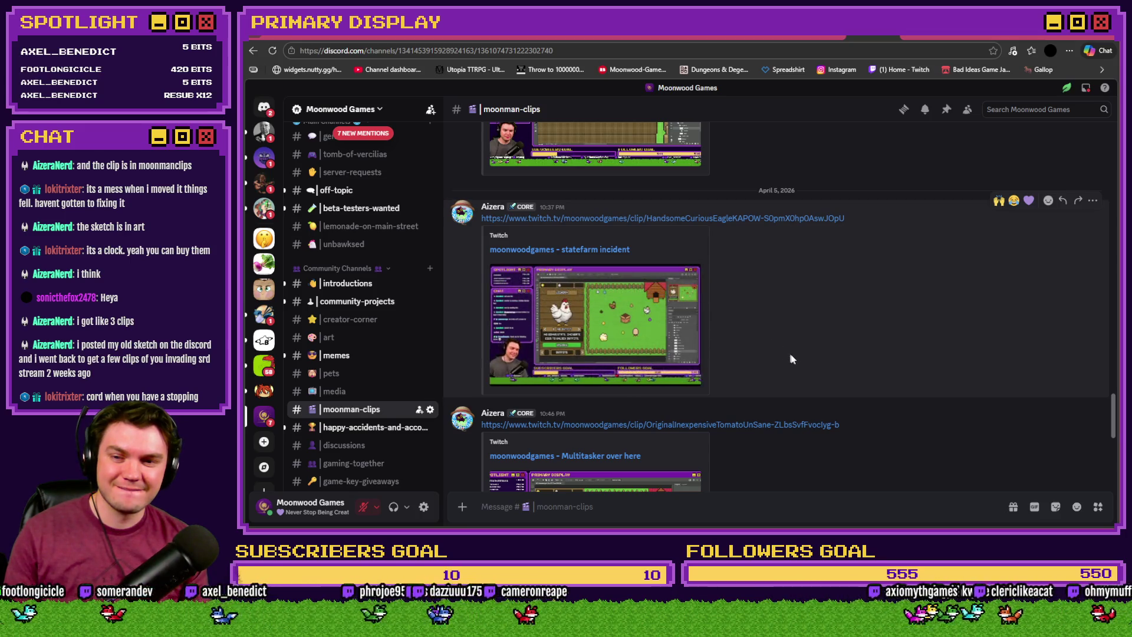
scroll(855, 366, up, 3)
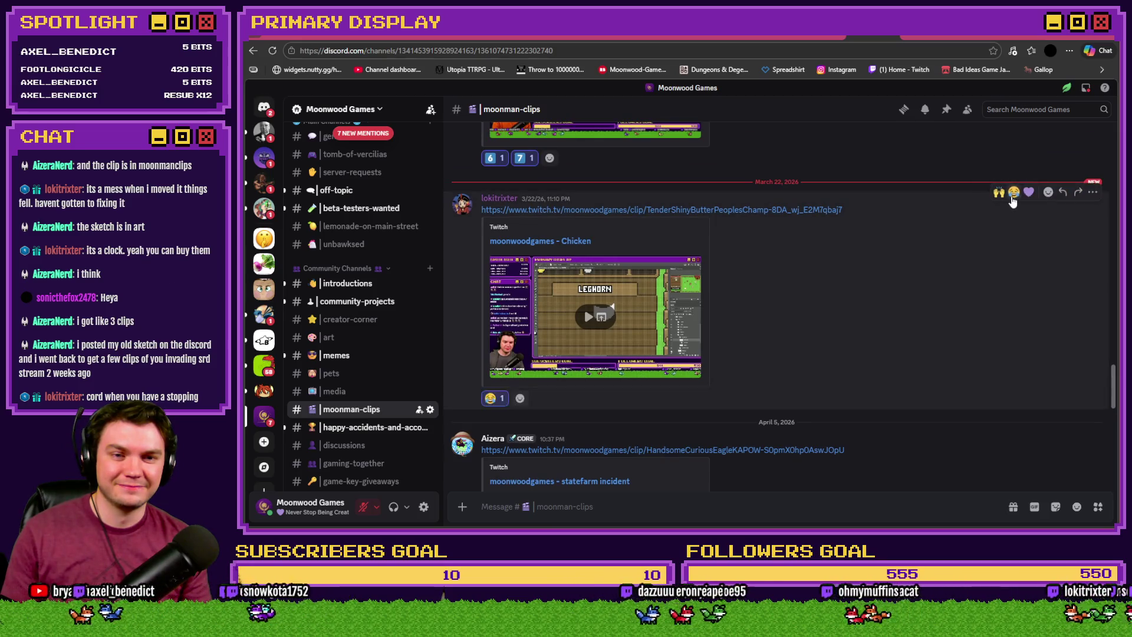
scroll(896, 268, down, 4)
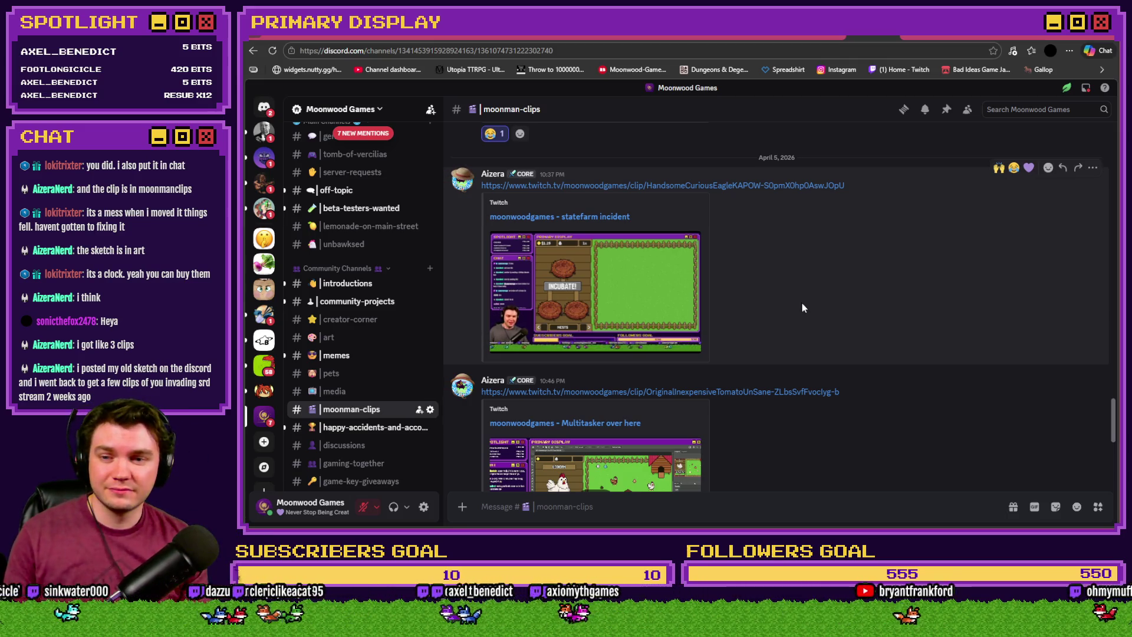
Skip ahead in the statefarm clip and react 😂, then play the Multitasker clip and open its Twitch page
click(617, 329)
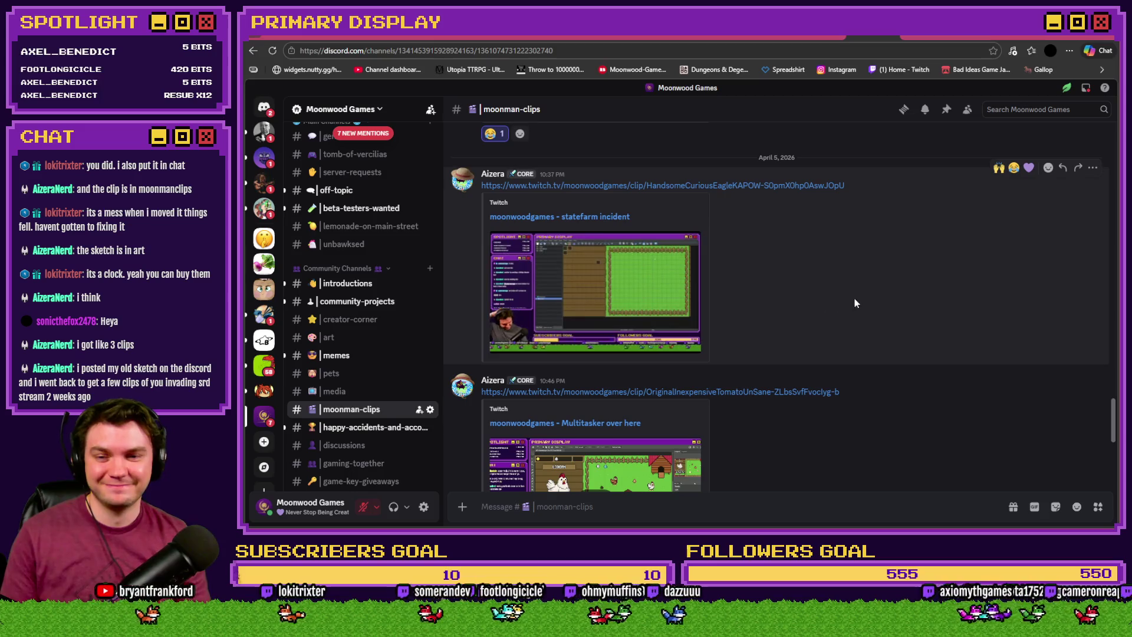
click(1014, 175)
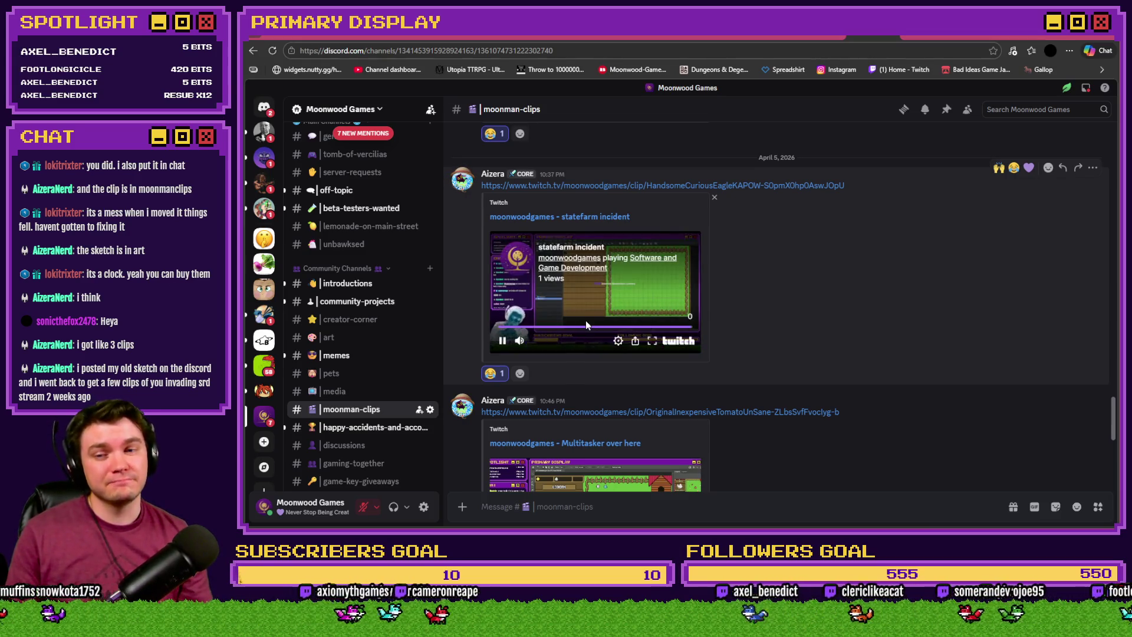
scroll(739, 308, down, 3)
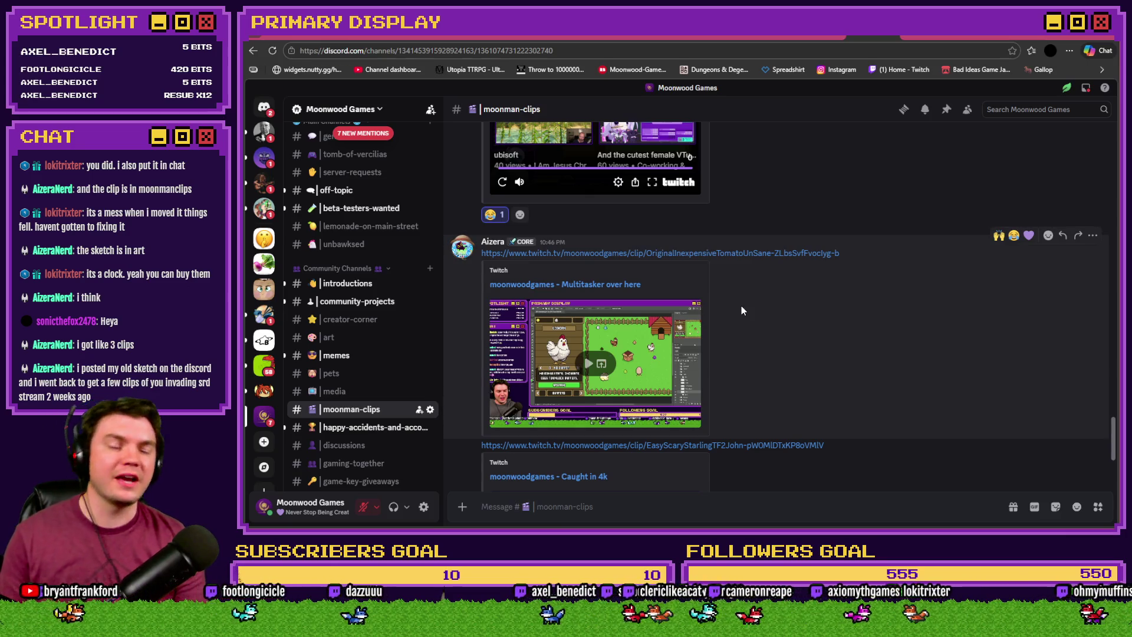
scroll(741, 305, down, 2)
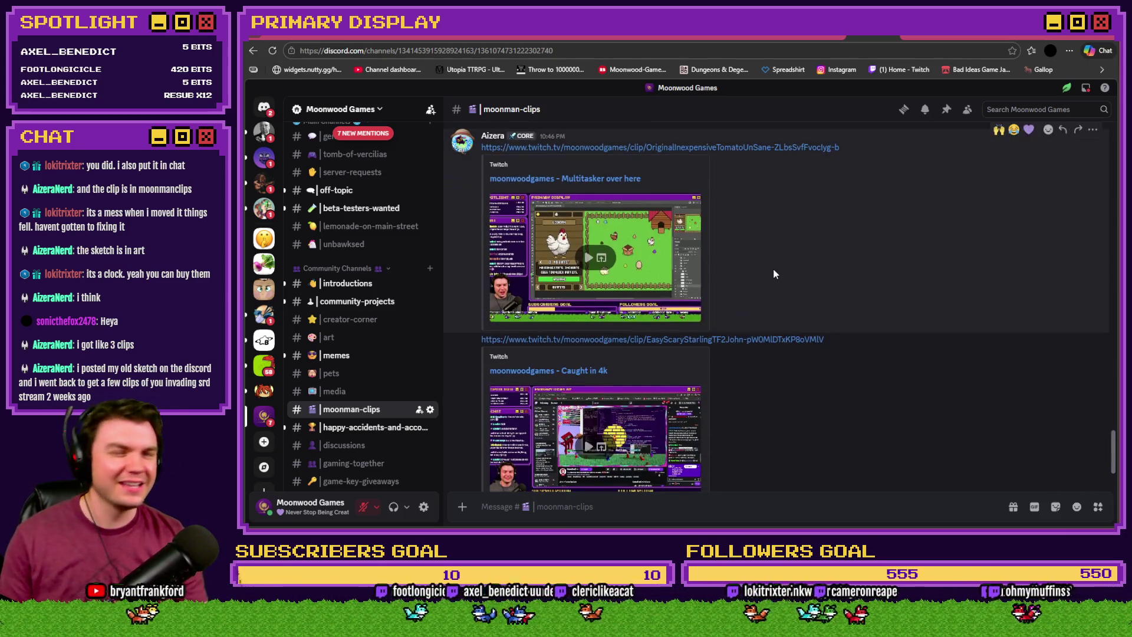
click(588, 258)
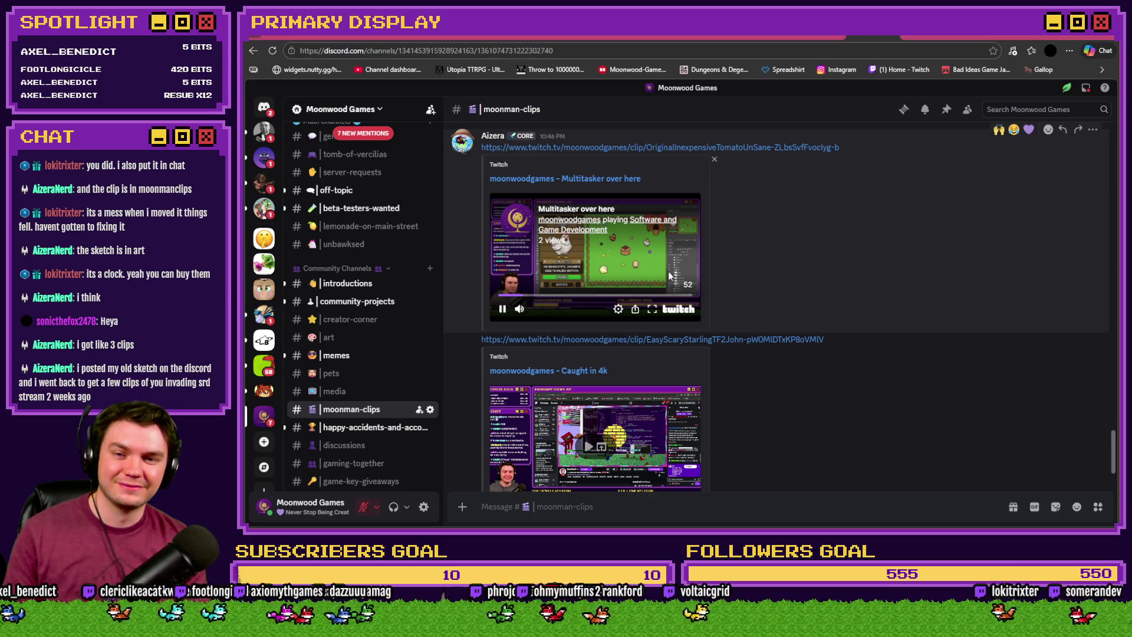
click(657, 313)
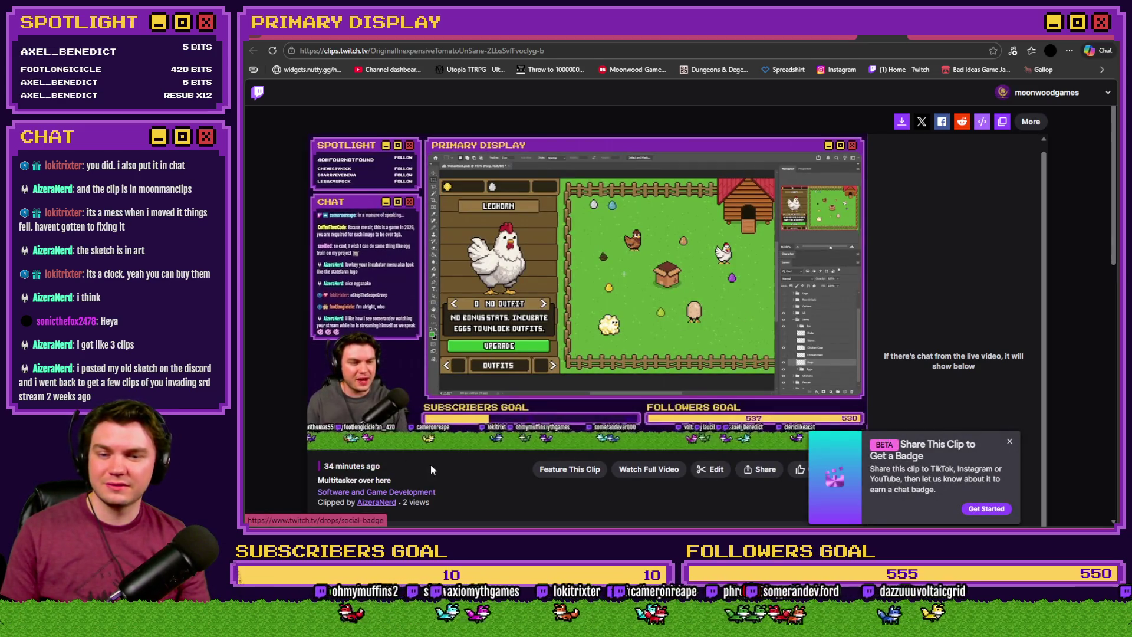
Dismiss the share-badge and live-channel popups, lower the volume slightly, then close the clip tab
click(1010, 441)
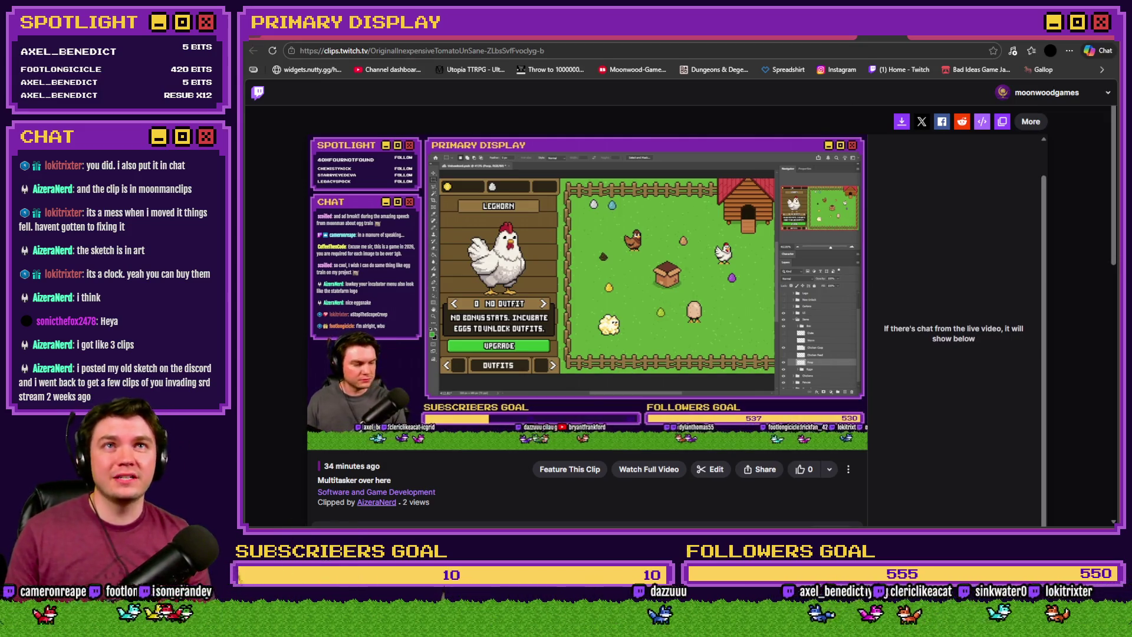
mouse_move(364, 395)
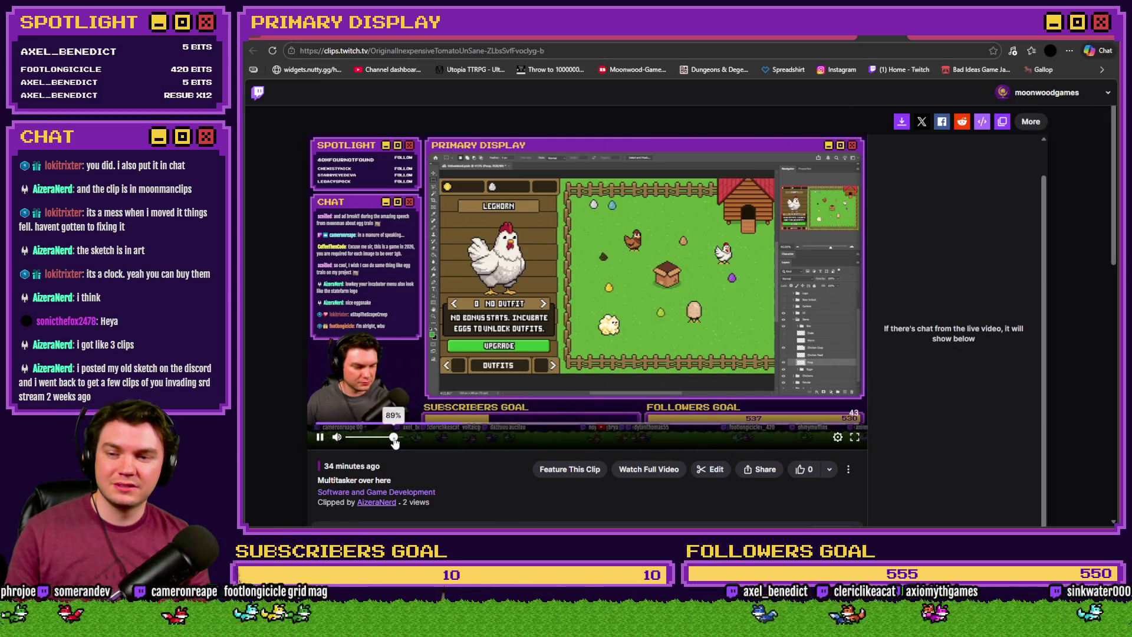
drag(389, 442, 386, 442)
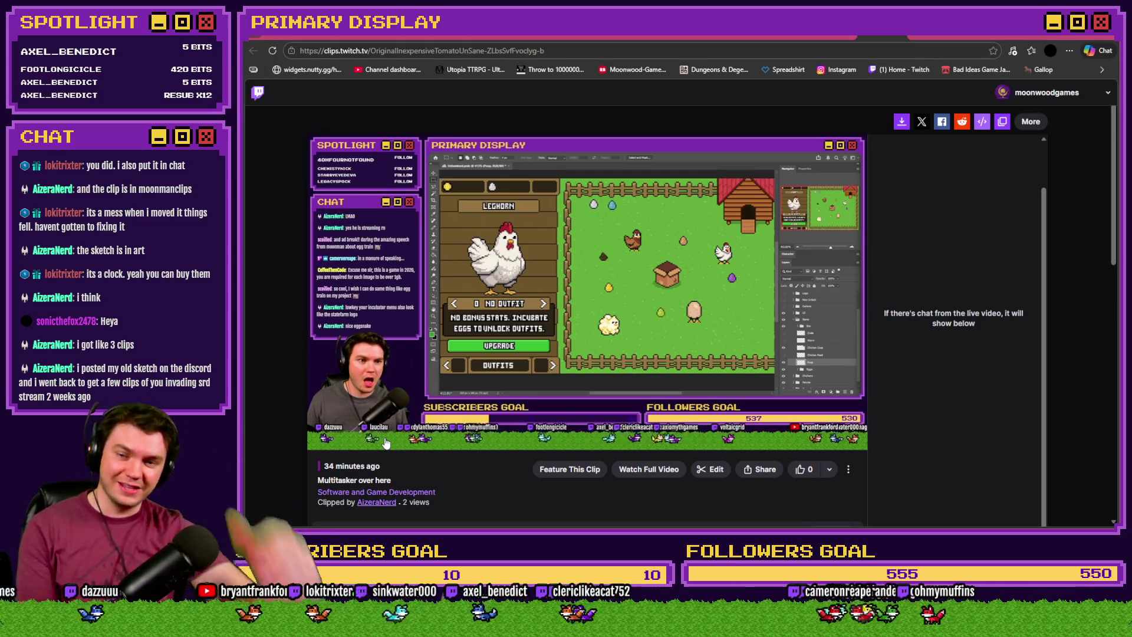
mouse_move(387, 442)
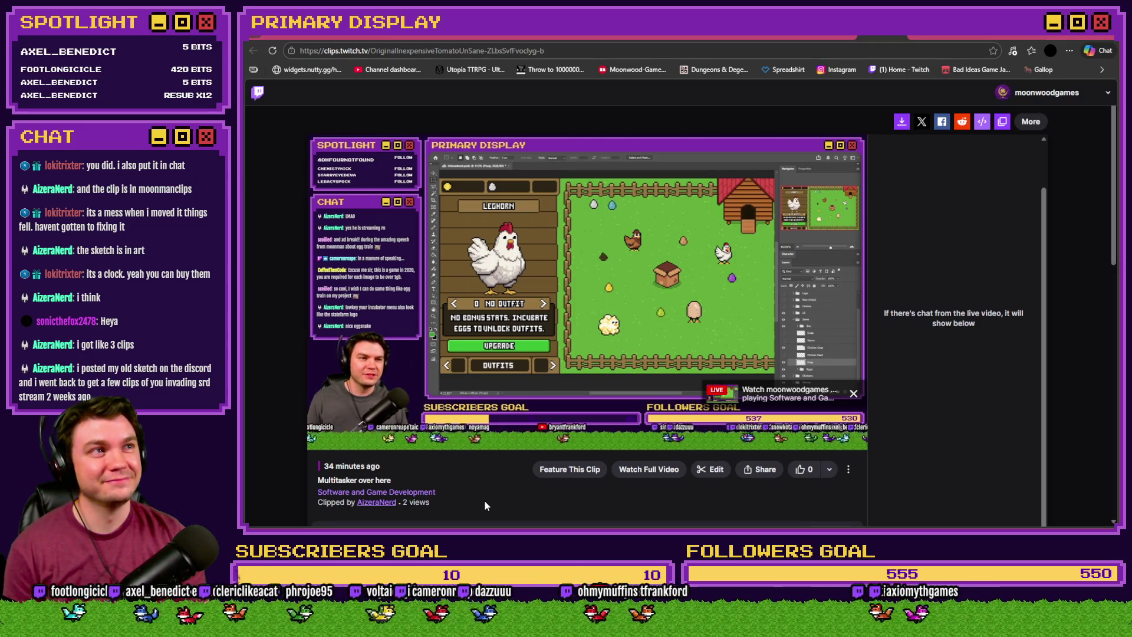
mouse_move(479, 428)
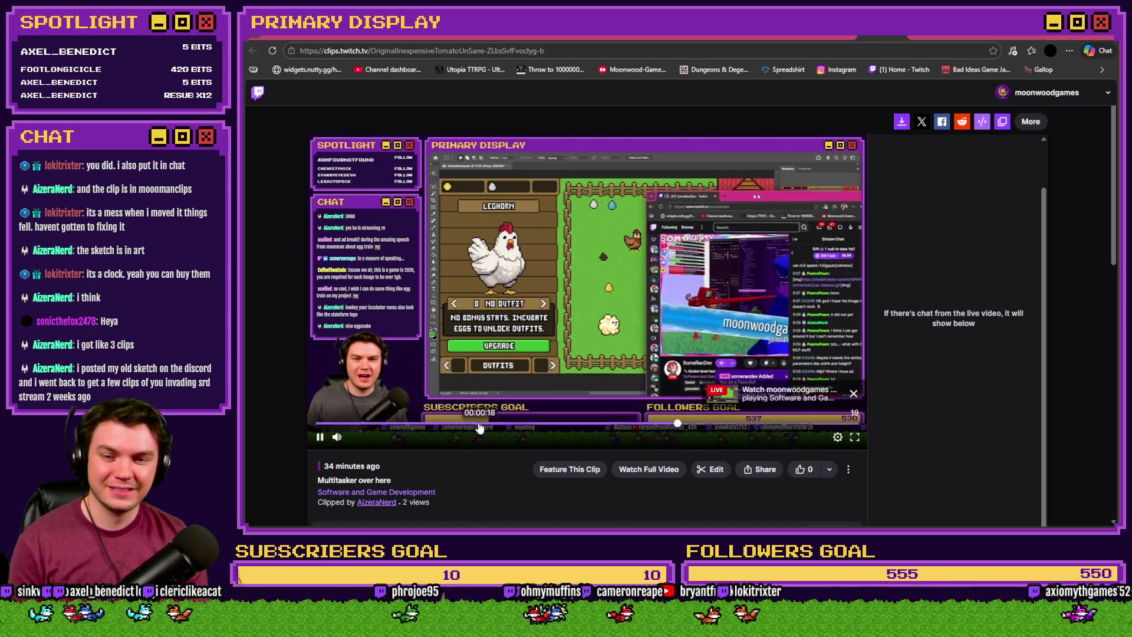
click(853, 393)
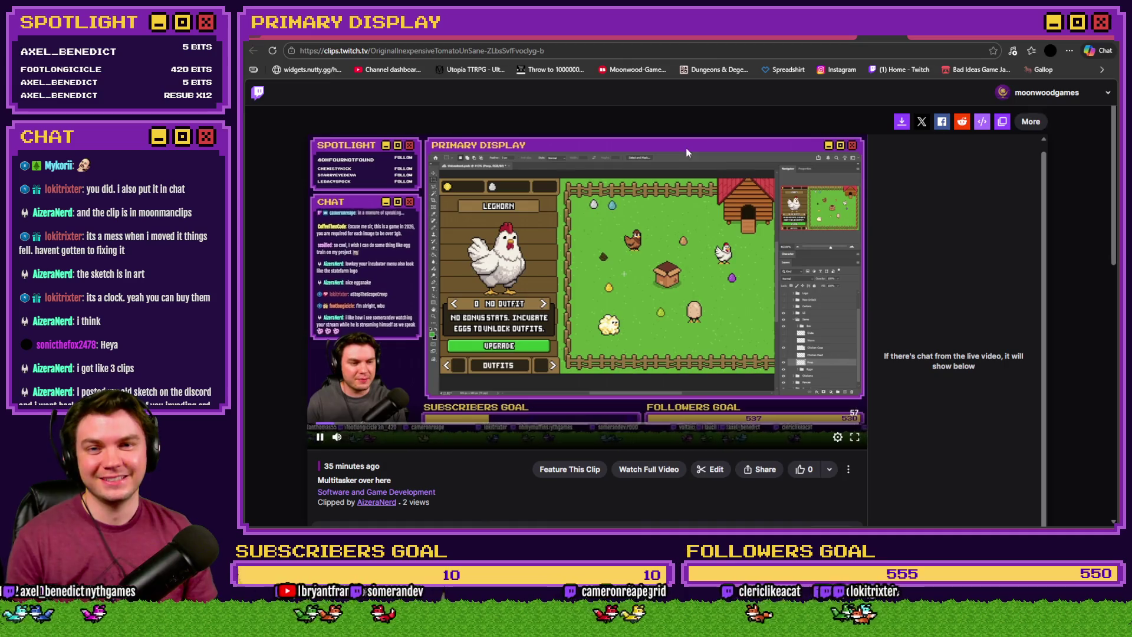
key(ctrl+w)
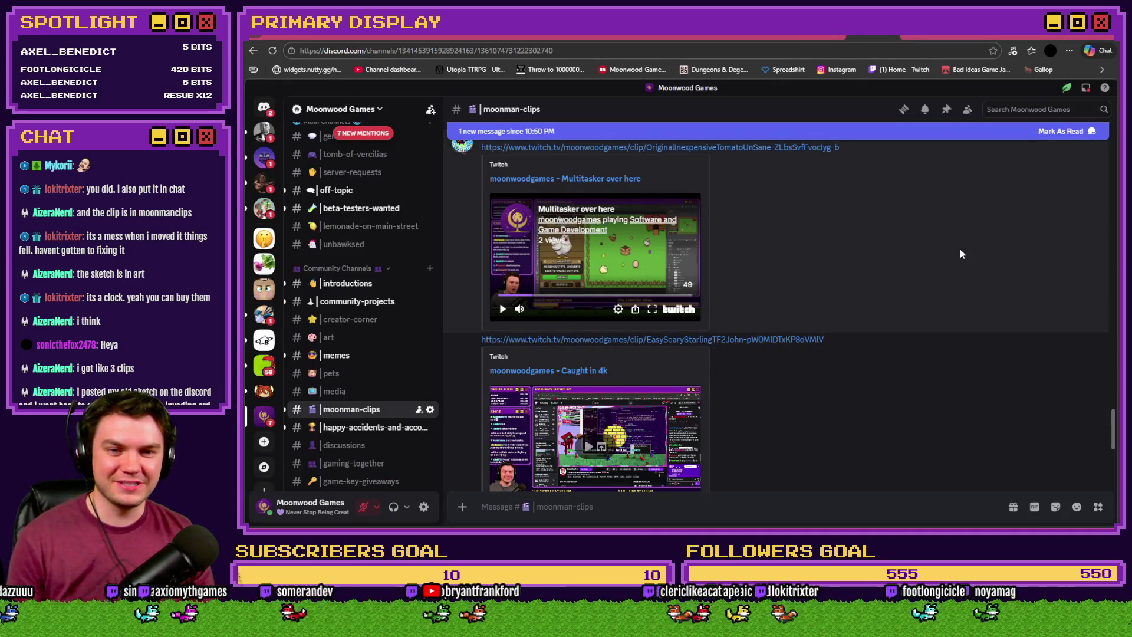
Find the Caught in 4k clip, play it inline, and open its Twitch clip page
scroll(967, 201, up, 2)
scroll(884, 289, down, 4)
scroll(816, 311, down, 2)
scroll(819, 354, up, 3)
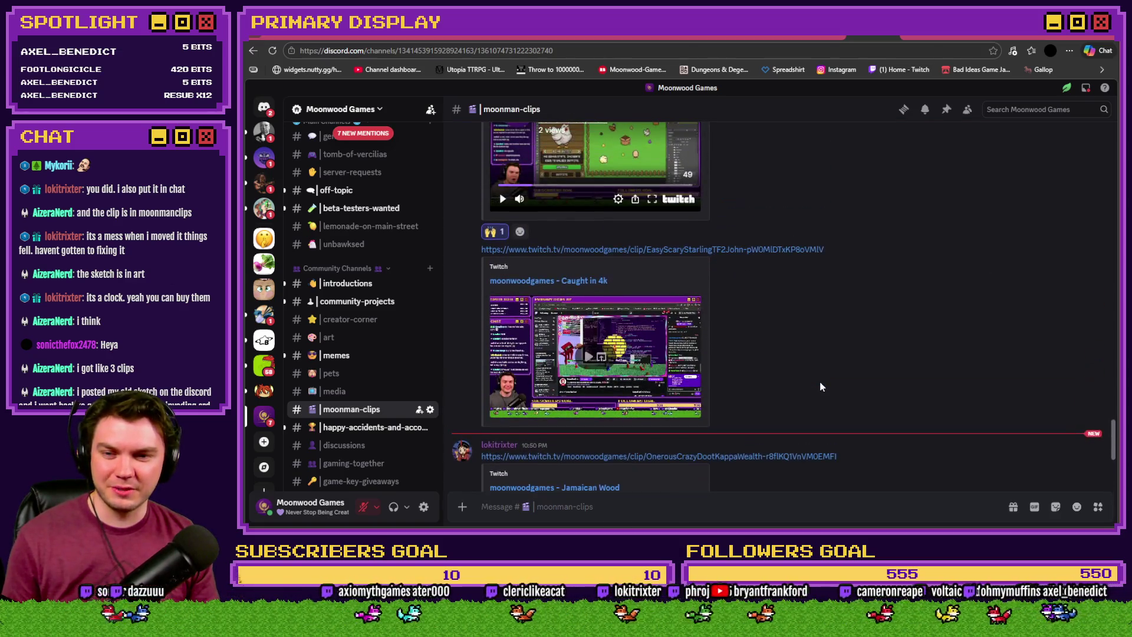
click(589, 359)
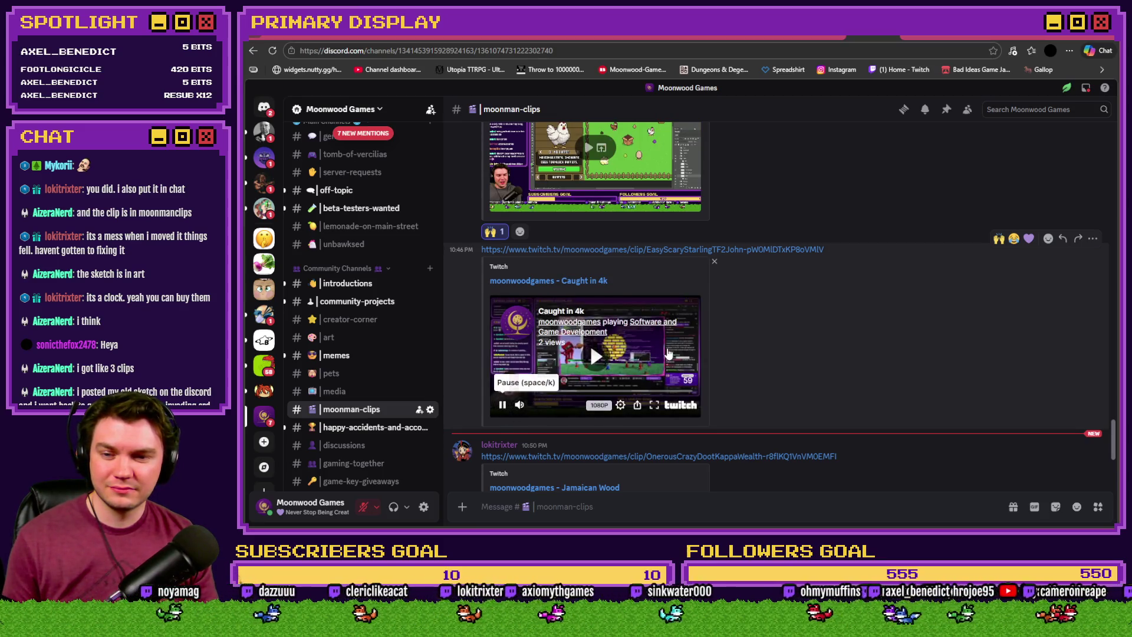
click(680, 405)
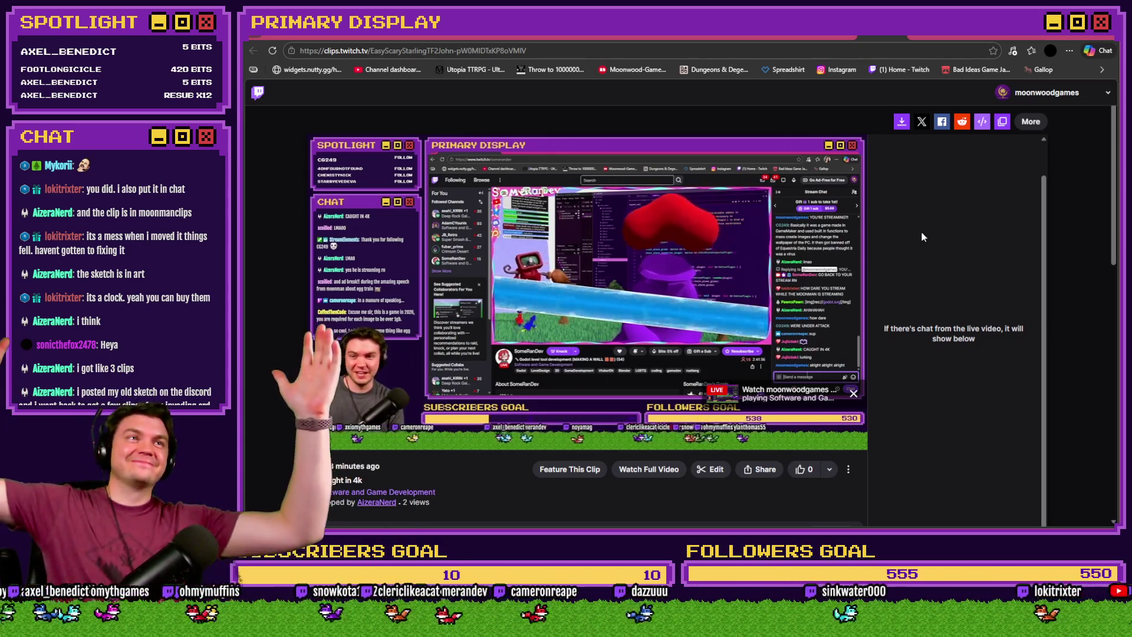
Scroll the Caught in 4k chat replay panel, then return to the Discord tab
scroll(923, 236, down, 1)
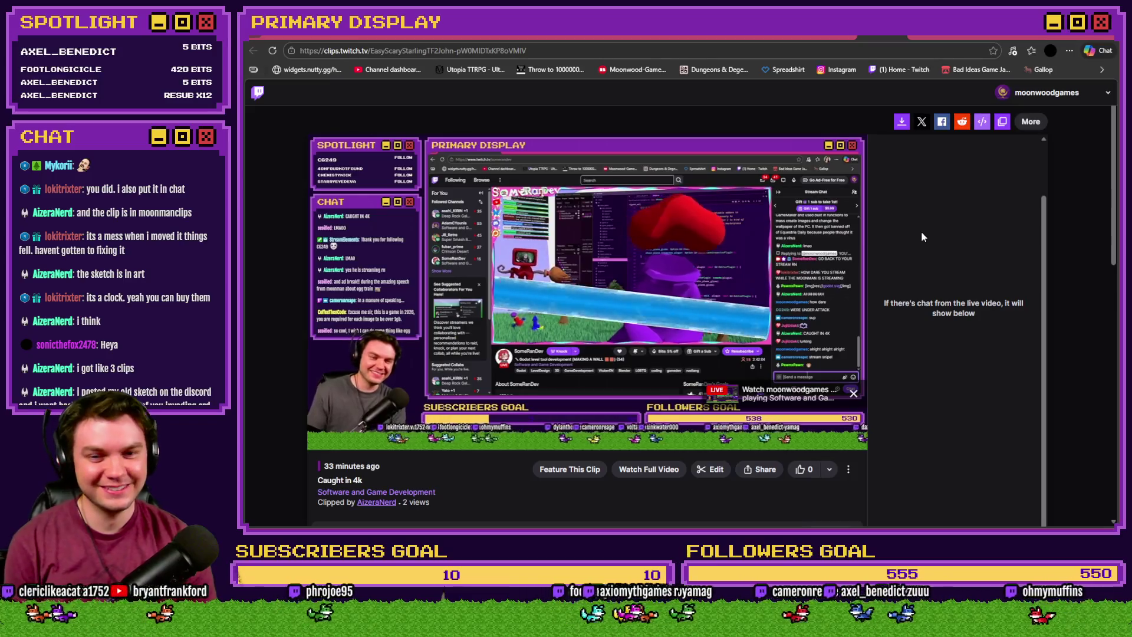
scroll(923, 236, up, 2)
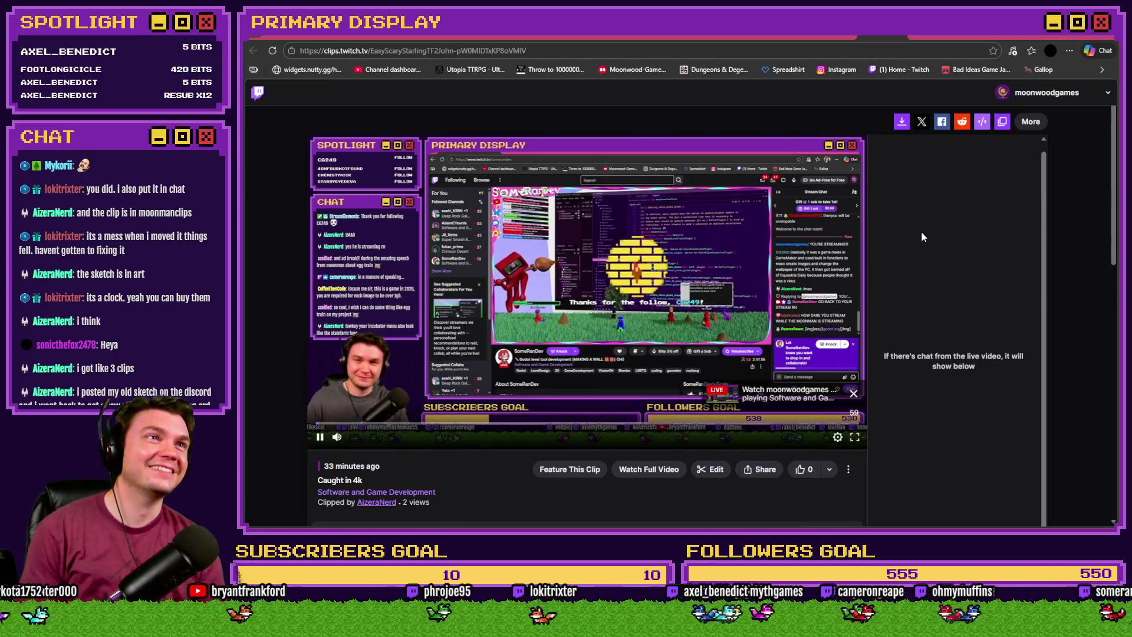
click(884, 36)
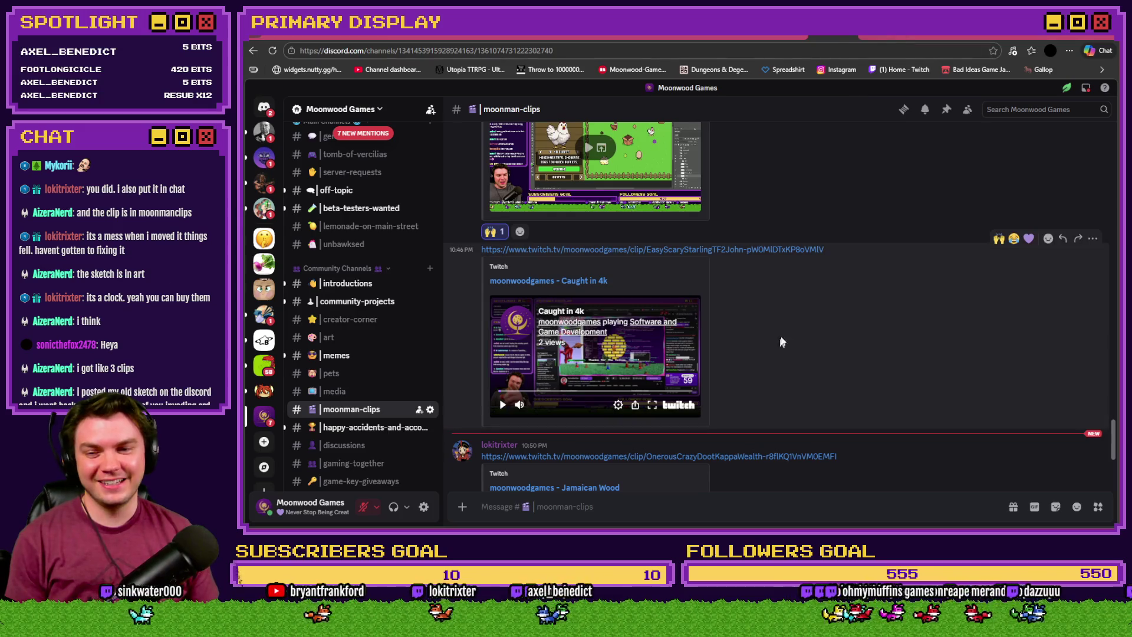
React 😂 to the Caught in 4k message, then open the Jamaican Wood clip on Twitch
click(1014, 239)
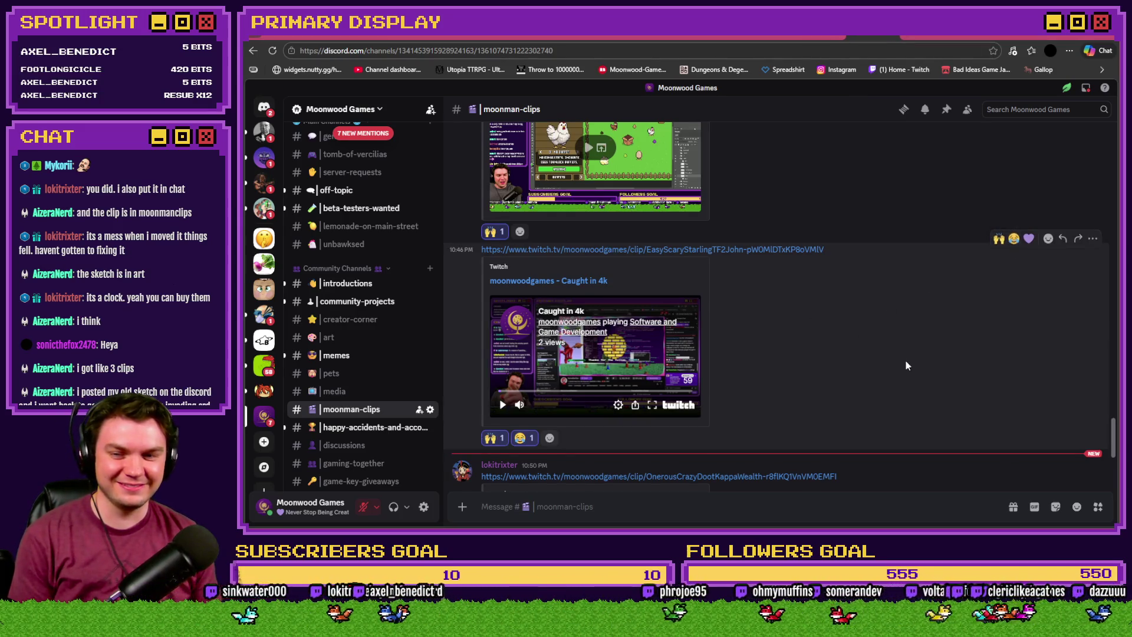
scroll(905, 359, down, 3)
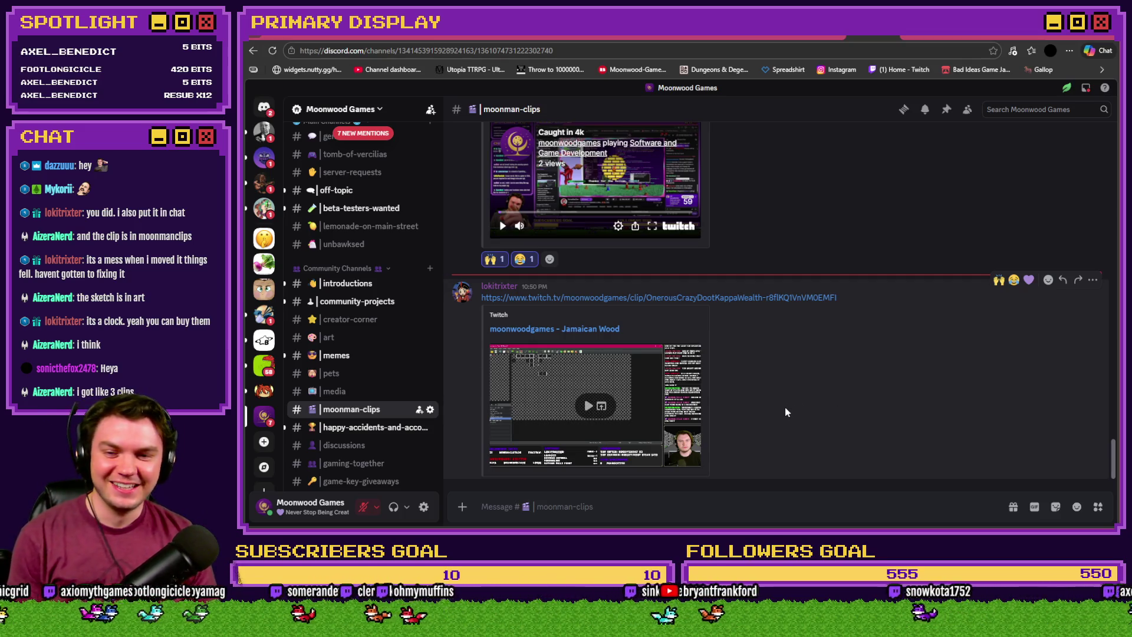
click(588, 406)
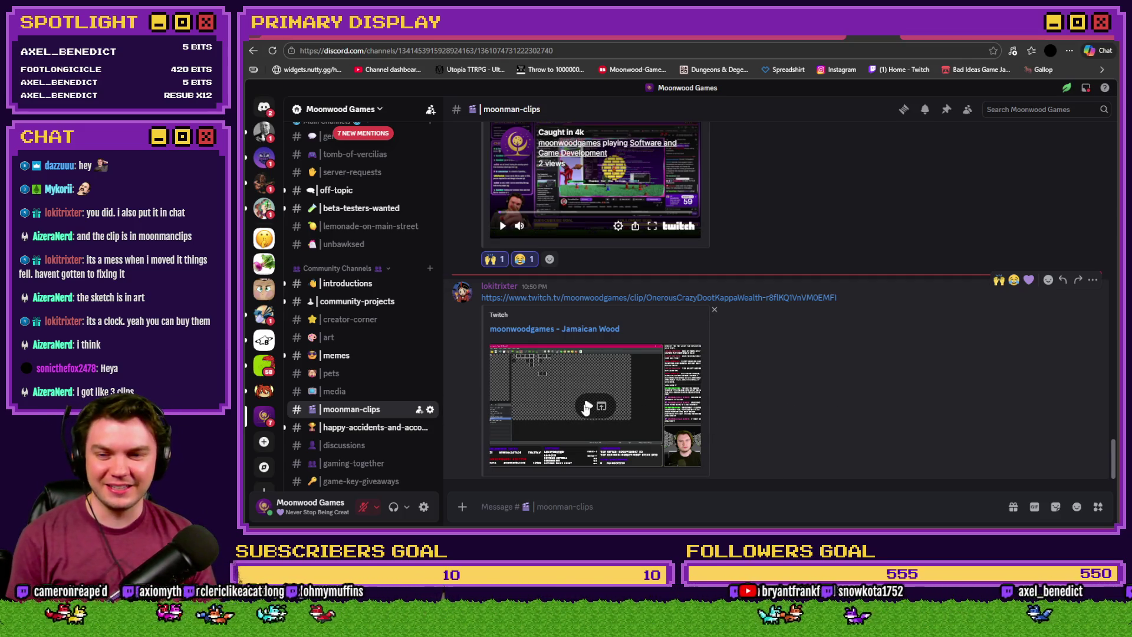
click(678, 455)
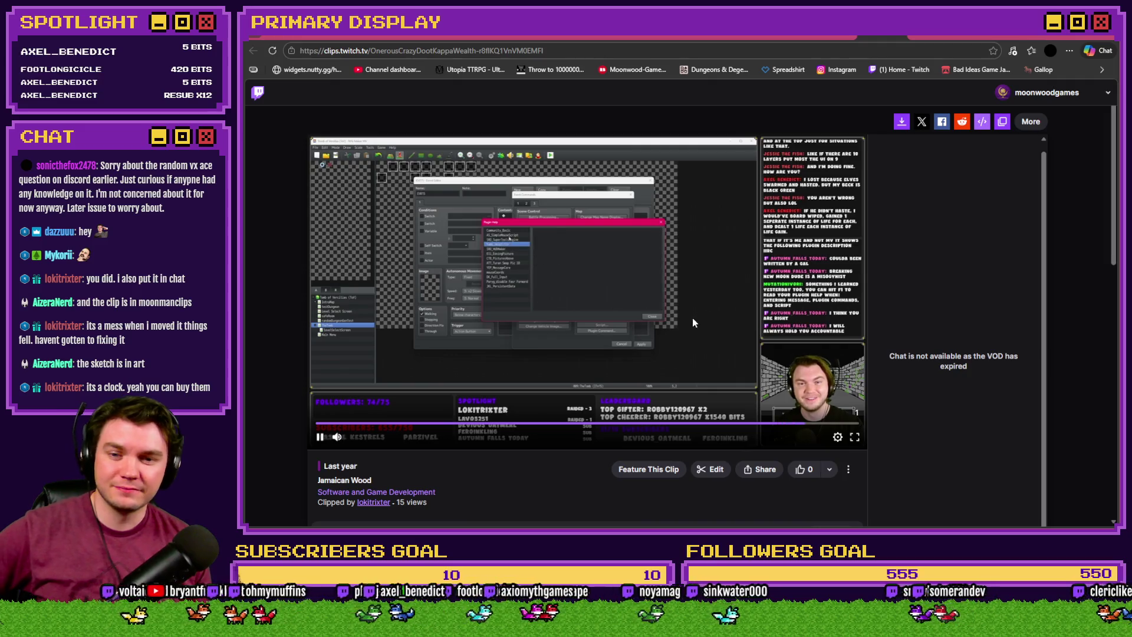
Go back to #moonman-clips, reopen the Jamaican Wood clip page, and pause its playback
click(882, 36)
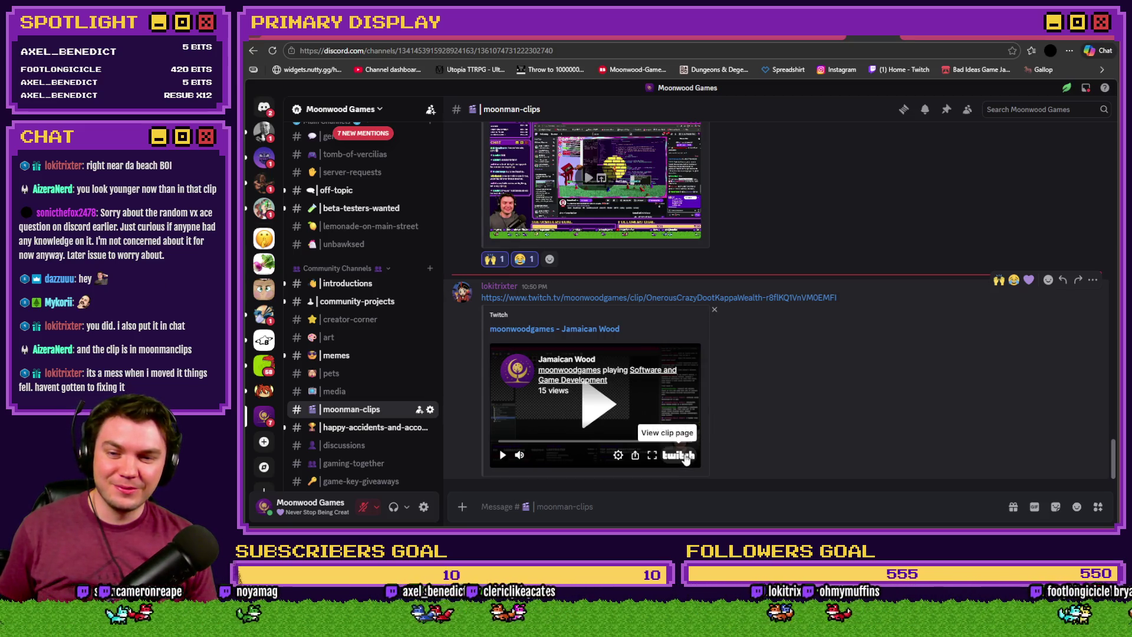
click(678, 454)
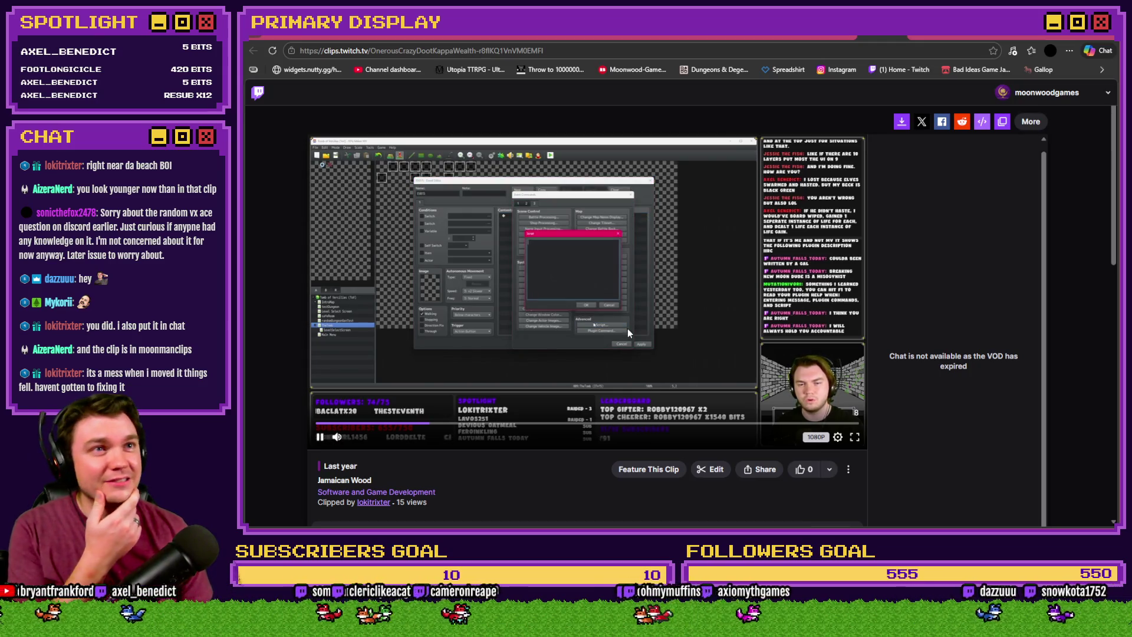
click(629, 327)
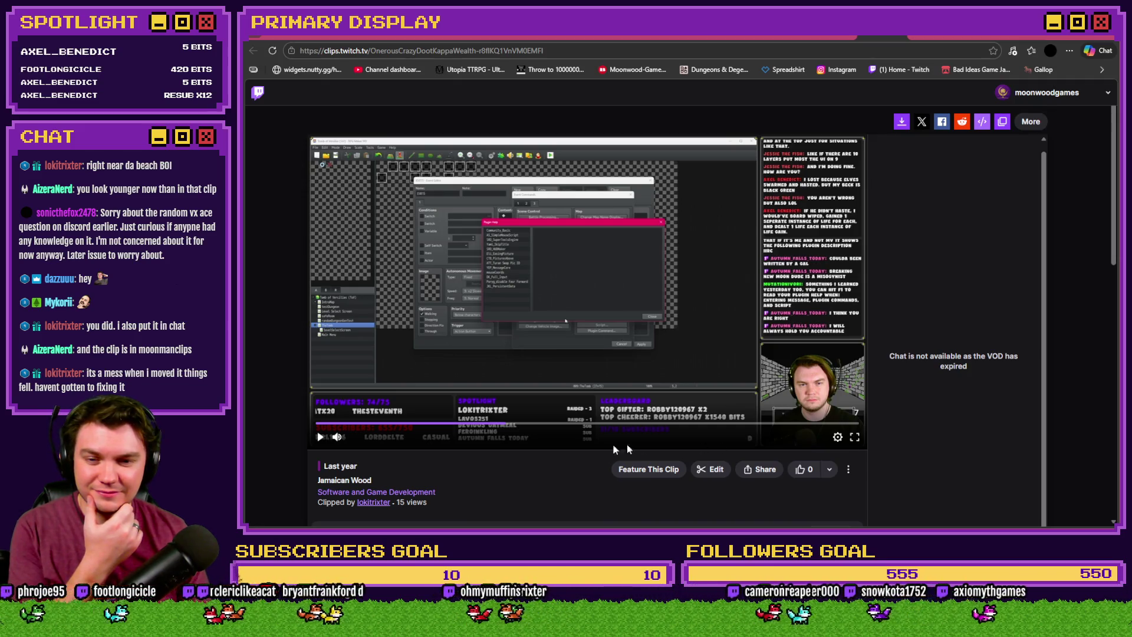
scroll(629, 449, down, 5)
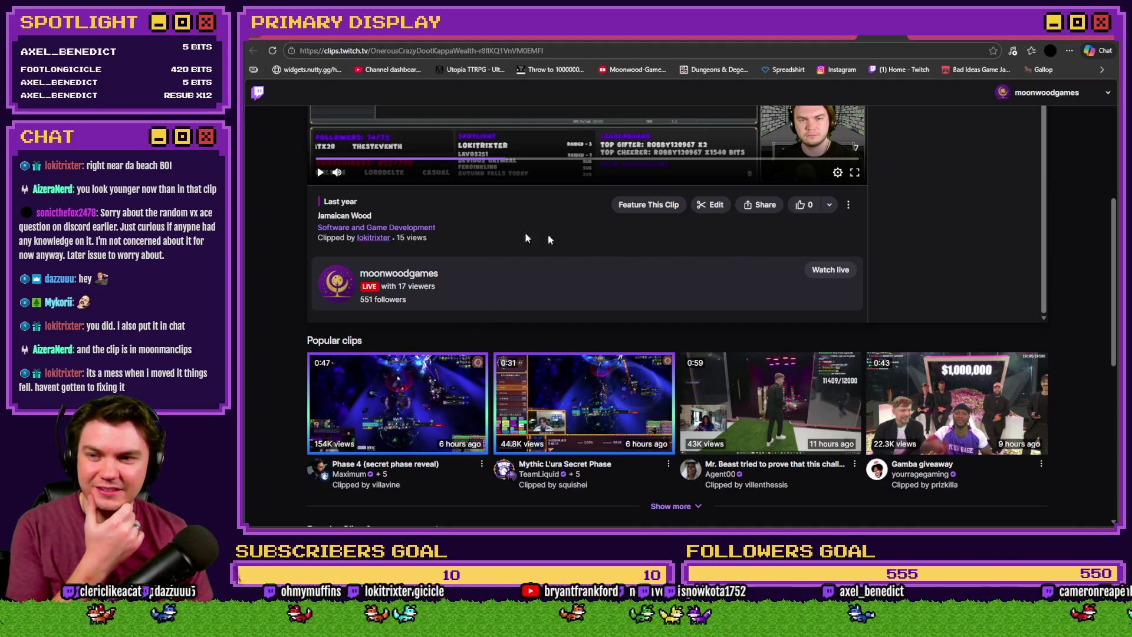
click(849, 205)
click(893, 238)
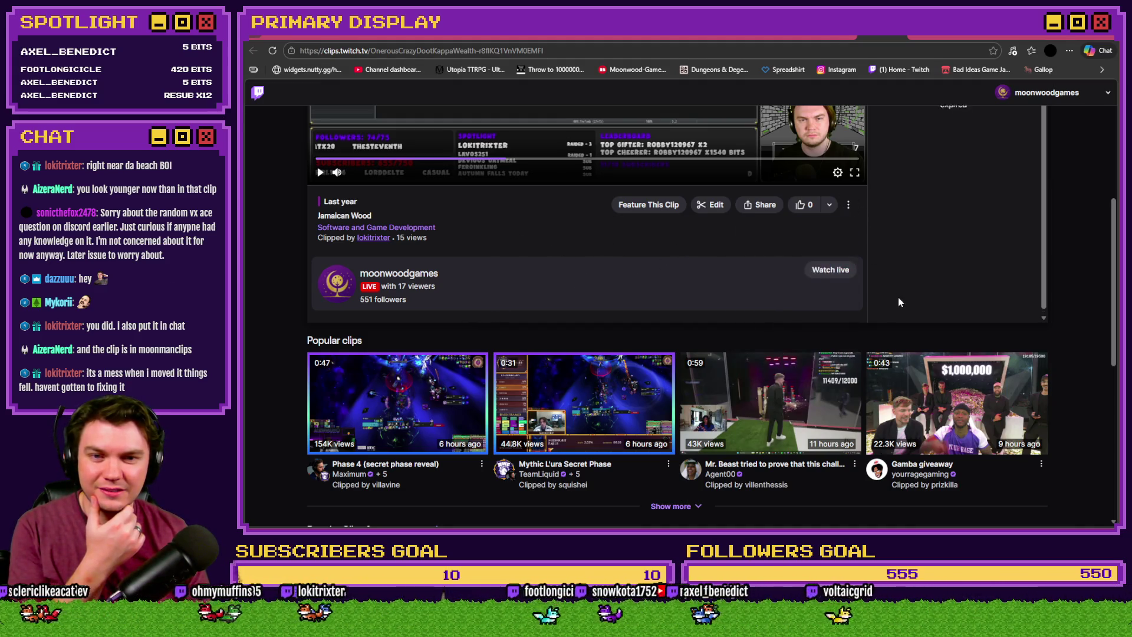
scroll(766, 299, up, 5)
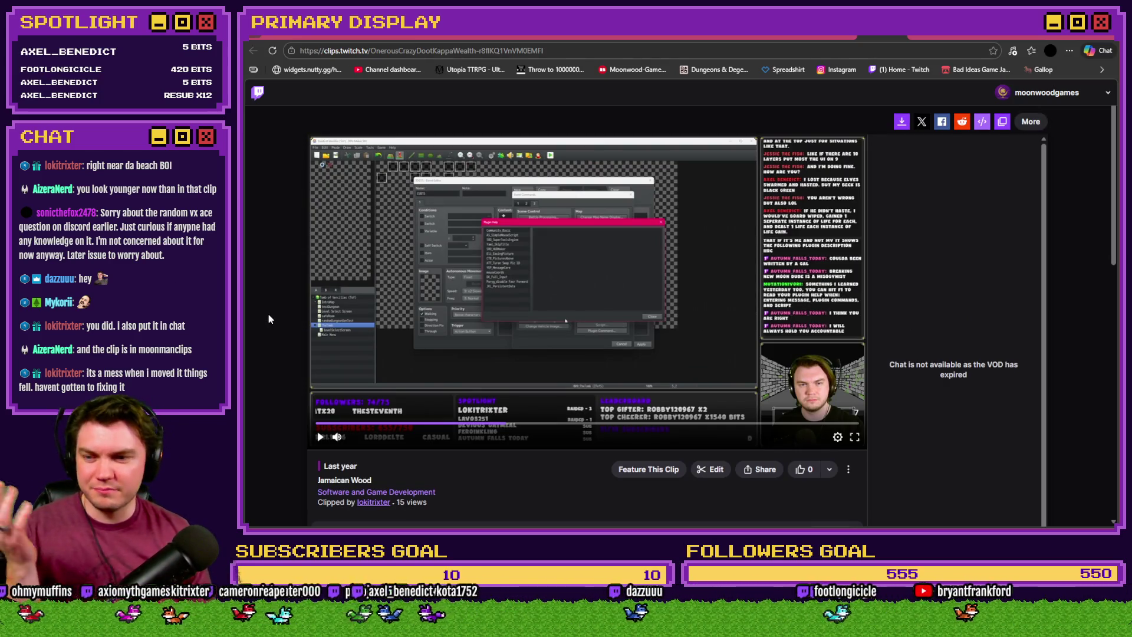
scroll(268, 312, down, 3)
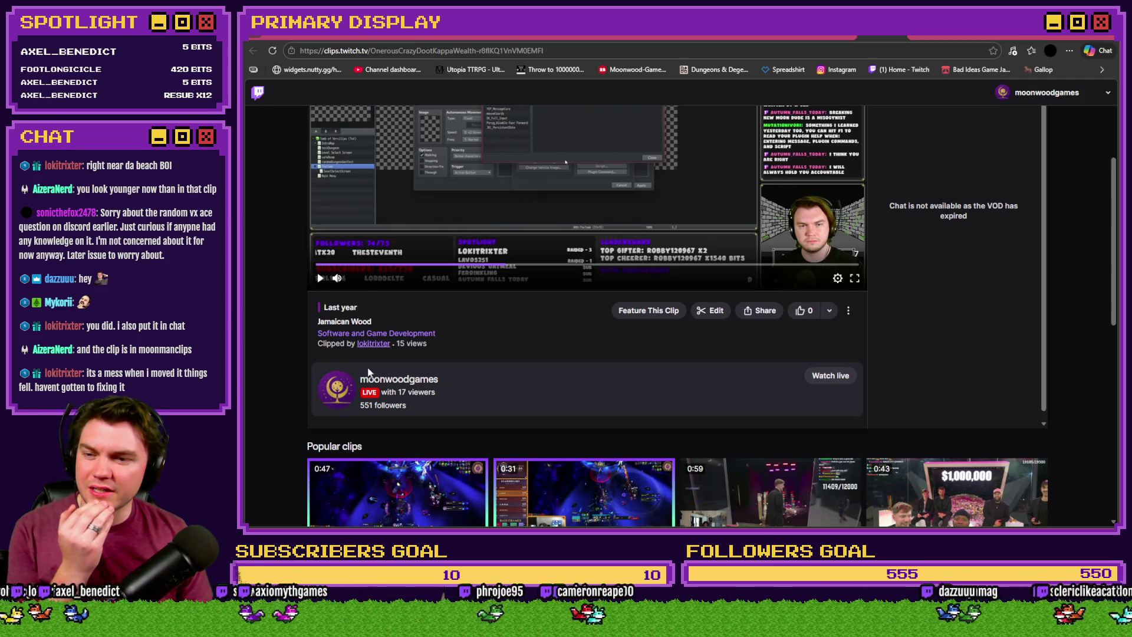
scroll(407, 364, down, 8)
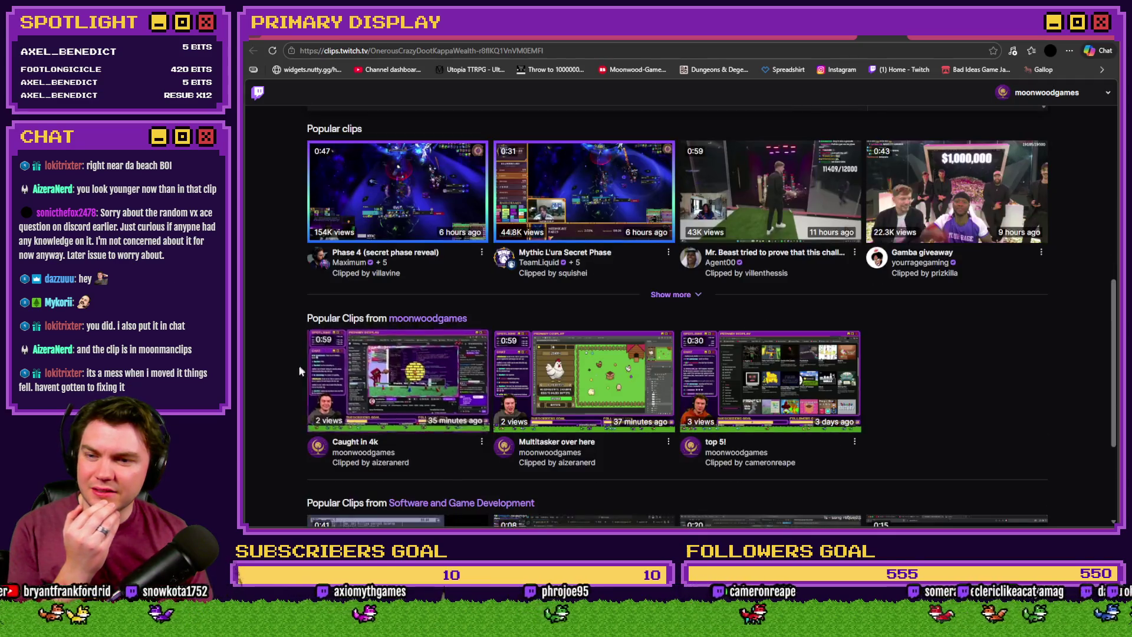
scroll(286, 384, up, 7)
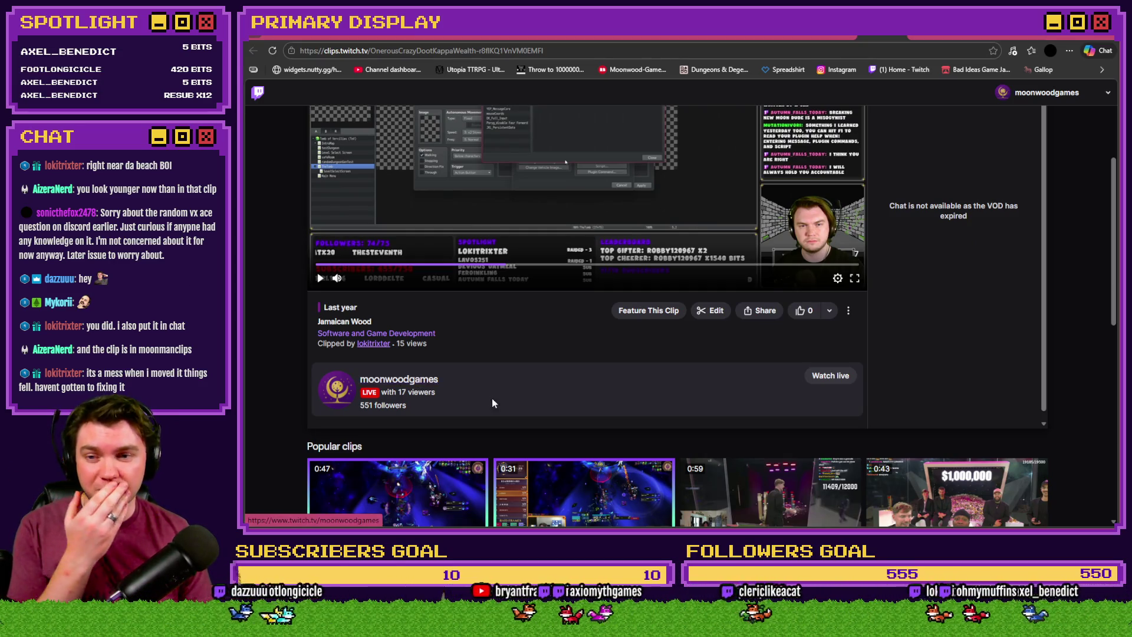
scroll(492, 398, up, 3)
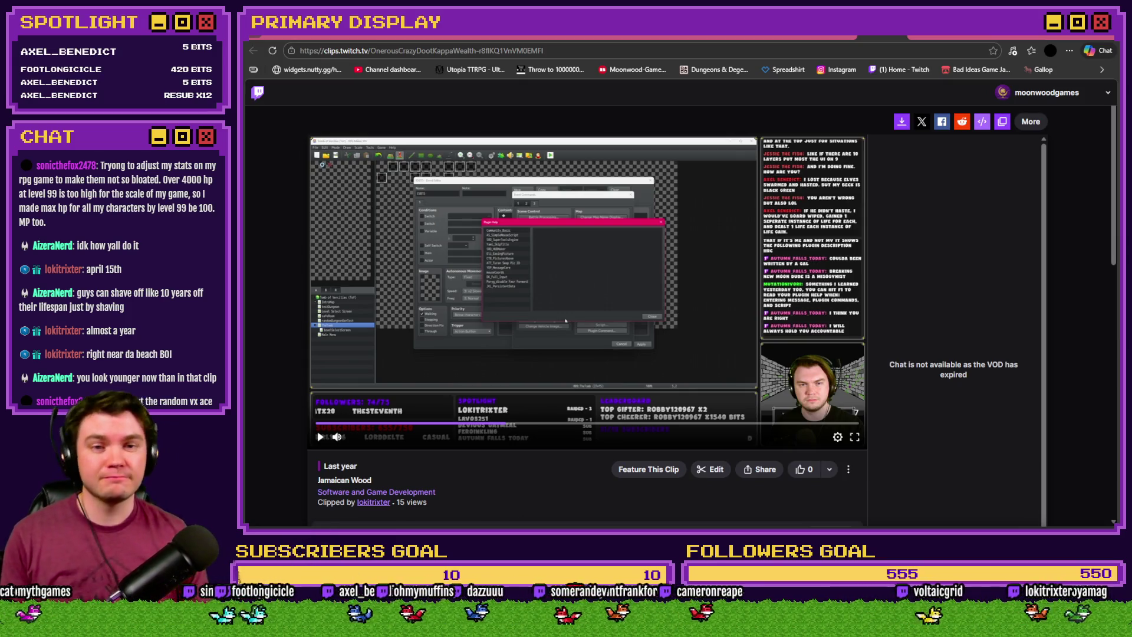
key(ctrl+w)
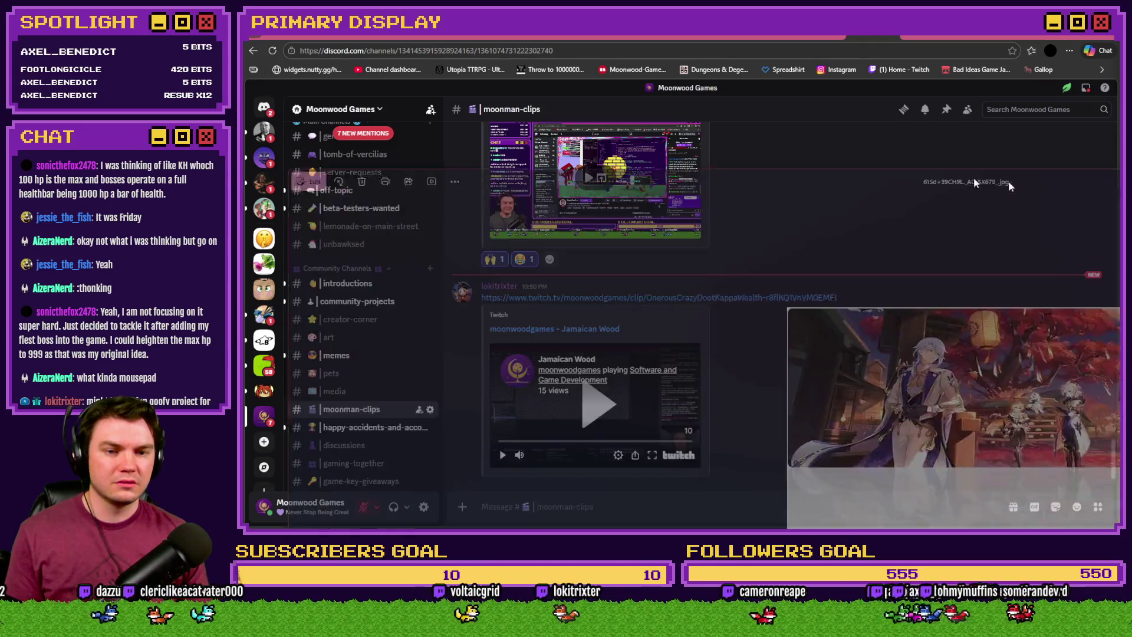
Scroll up over the opened character artwork in the image viewer
scroll(683, 247, up, 5)
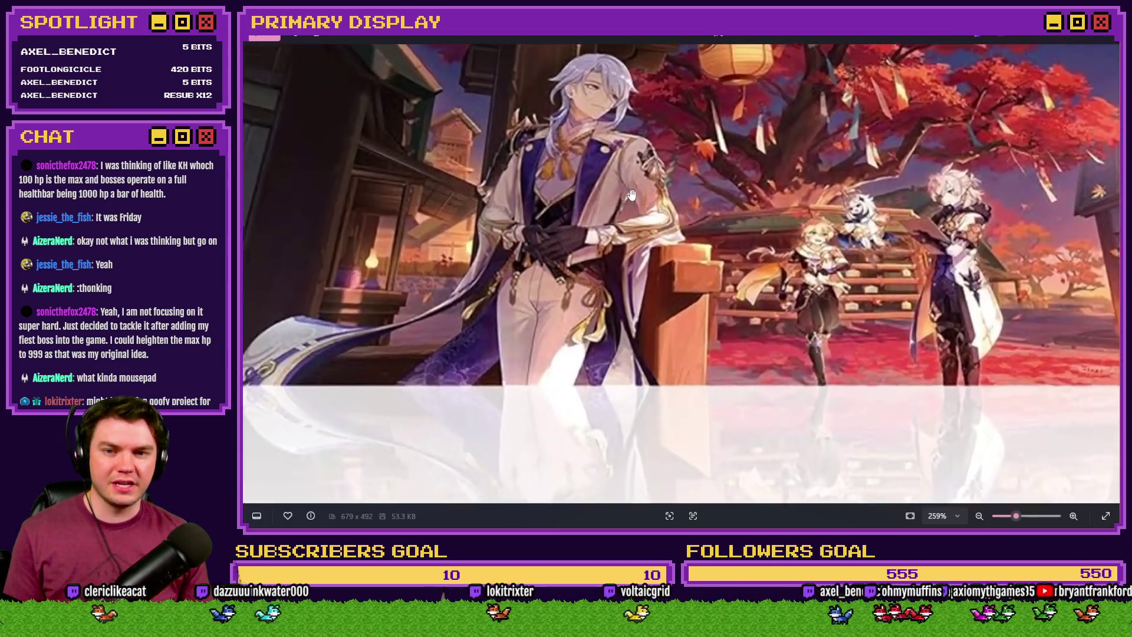
Zoom the illustration back out slightly, then close the image viewer
scroll(650, 329, down, 2)
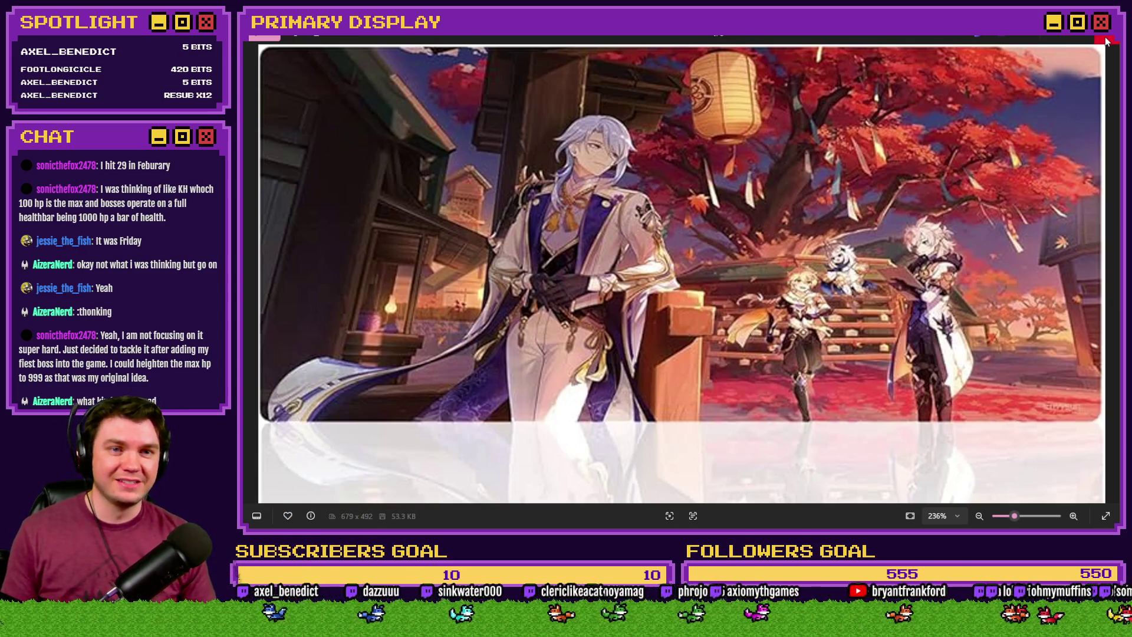
key(Escape)
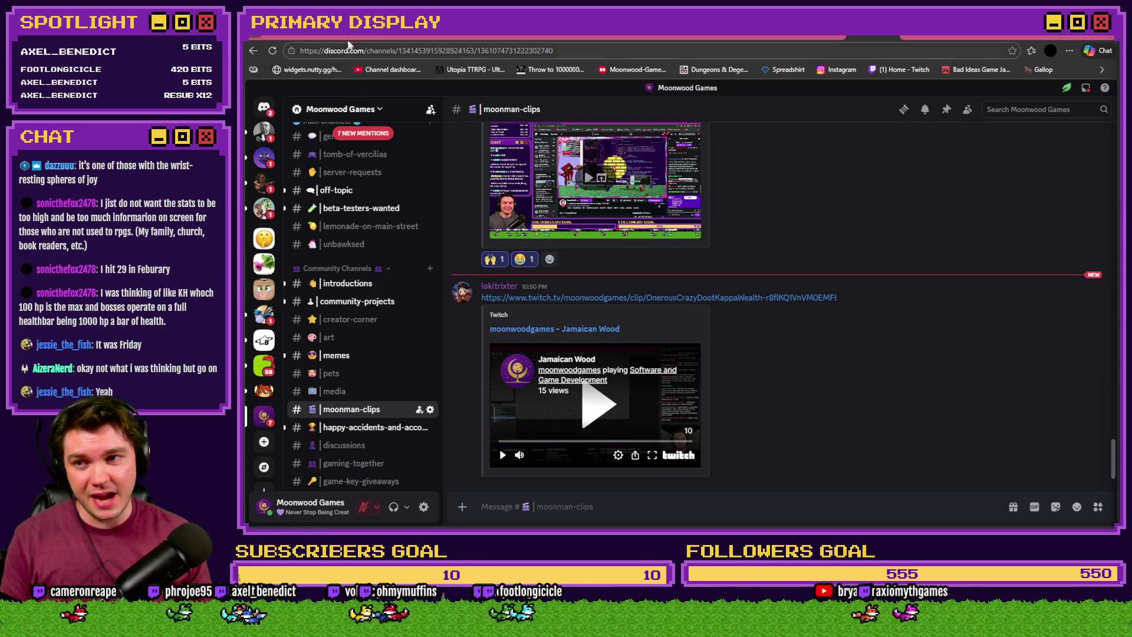
Check the Trello Skill Tree - Vitality card, then return to the RPG Maker script editor
key(ctrl+Tab)
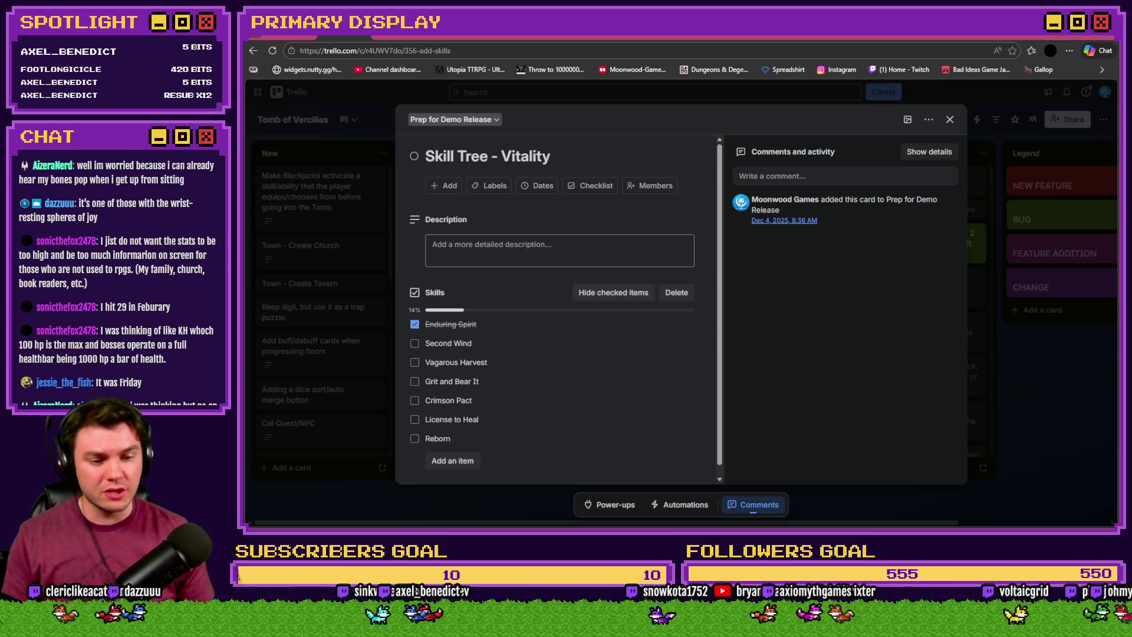
key(alt+Tab)
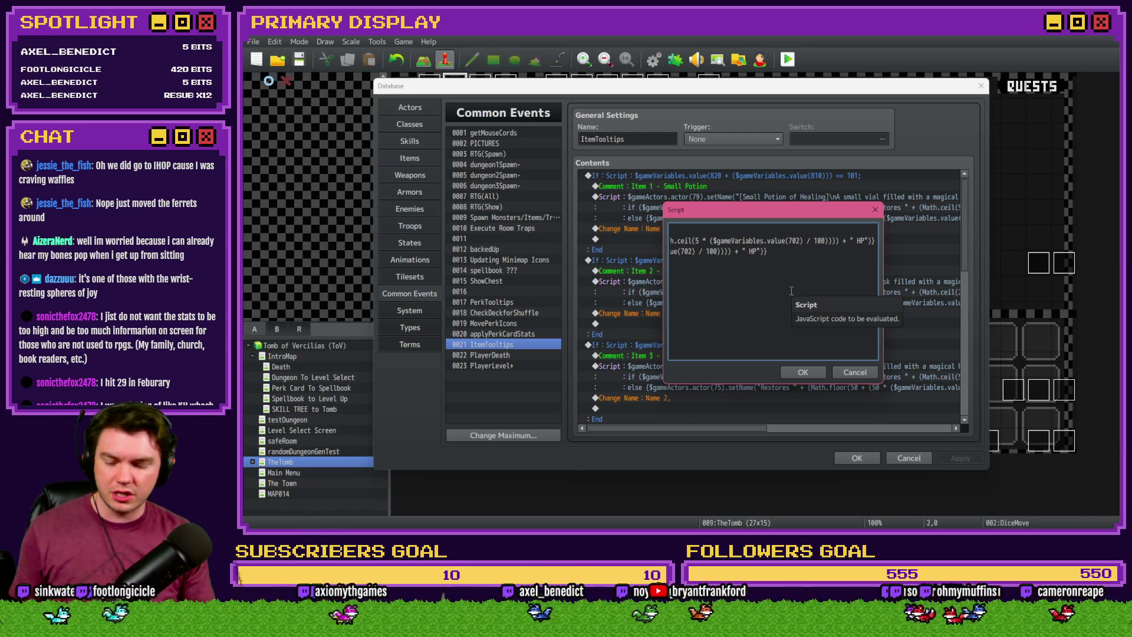
Launch Steam from system search, then put the caret back in the ItemTooltips script text
key(super)
text(steam)
key(Return)
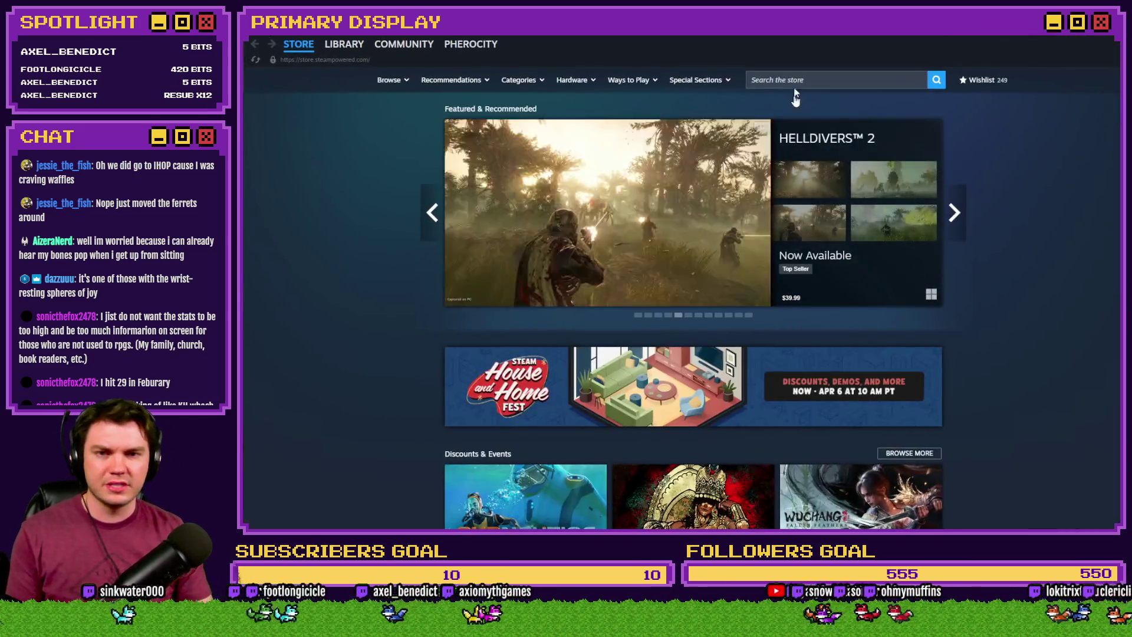
key(alt+Tab)
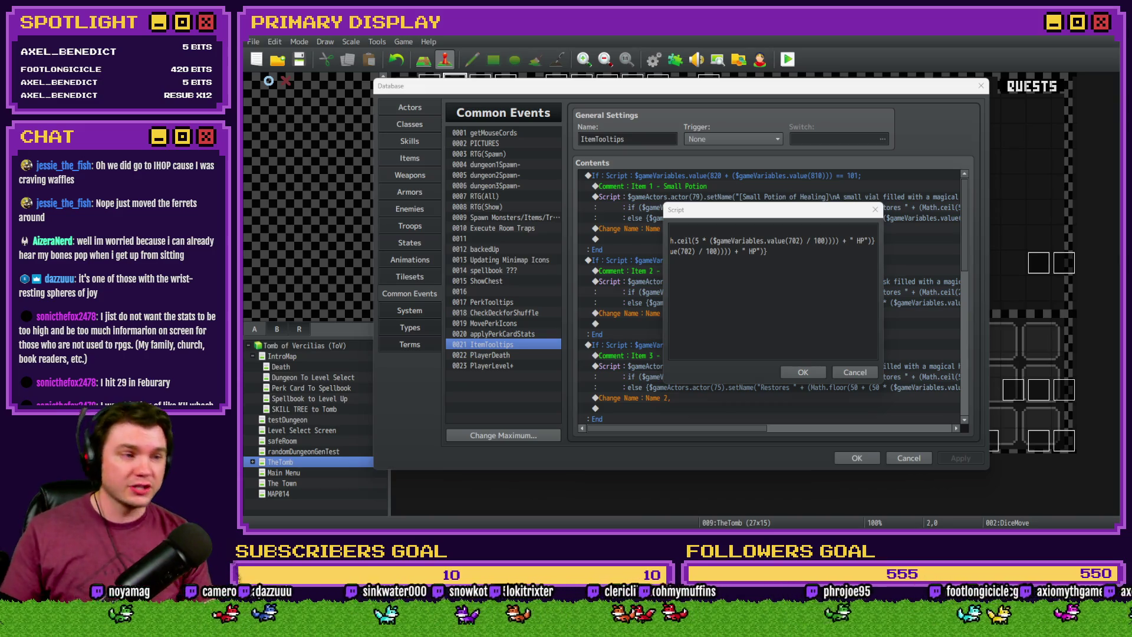
click(767, 252)
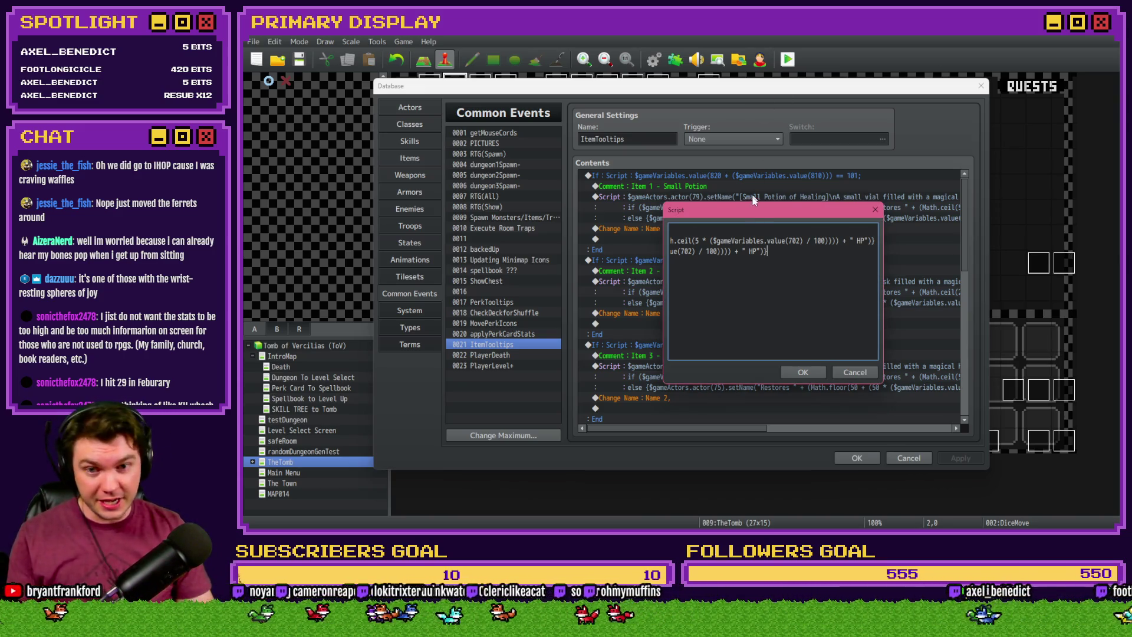
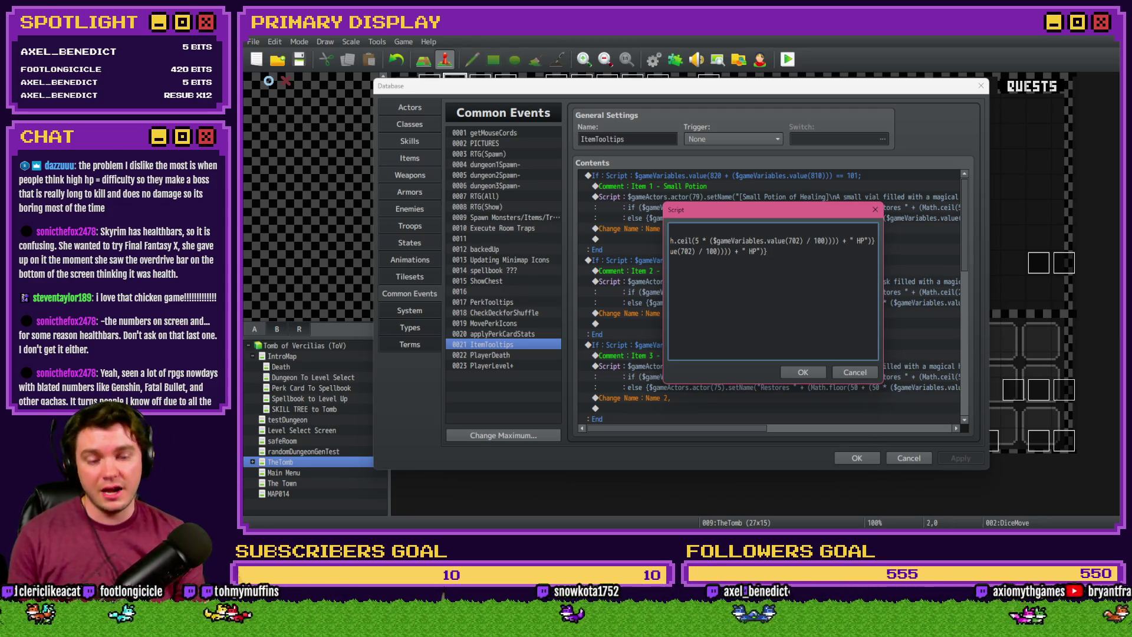
Switch from the RPG Maker ItemTooltips Script dialog to the Notepad editor
key(alt+Tab)
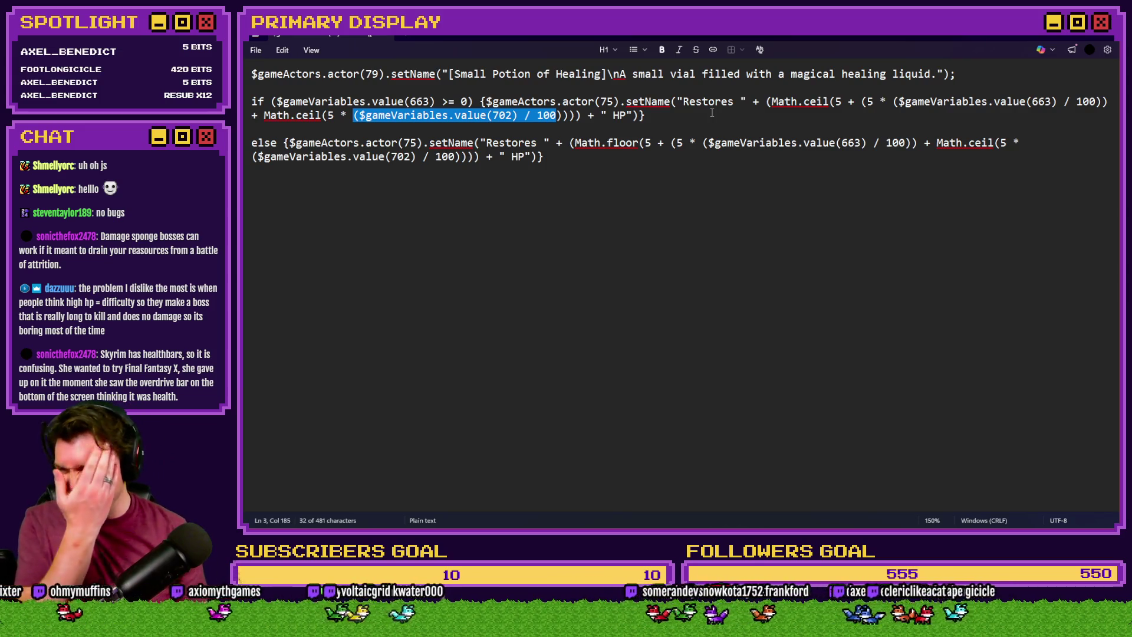
Wrap the if-branch variable 663 reference in parentheses and add a plus sign after it
drag(862, 104, 1104, 105)
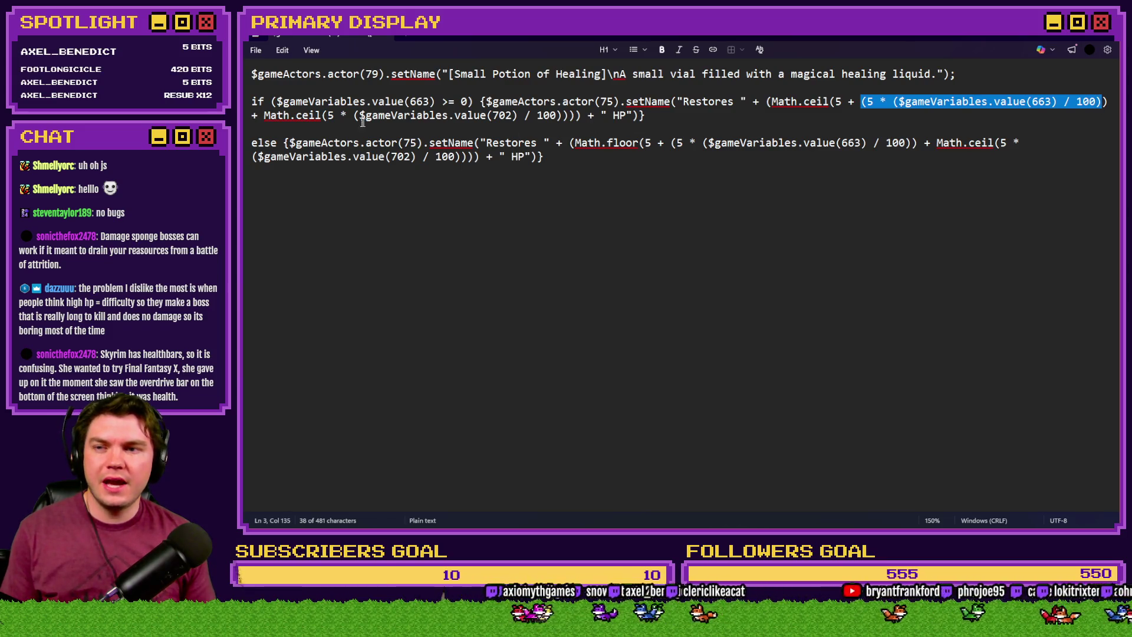
drag(322, 117, 565, 120)
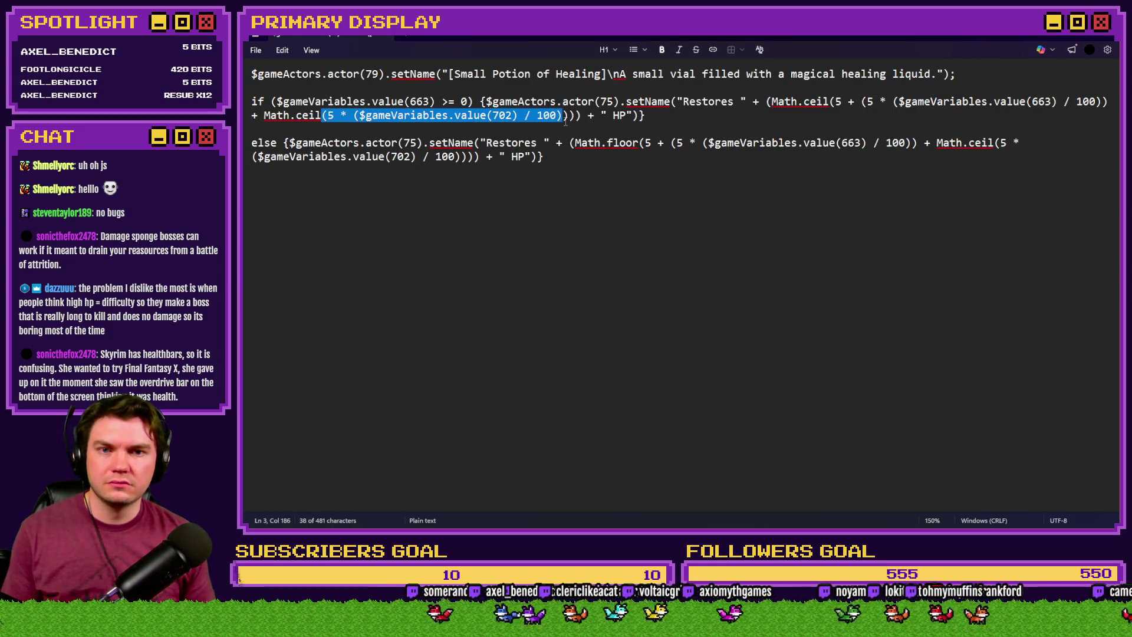
click(897, 101)
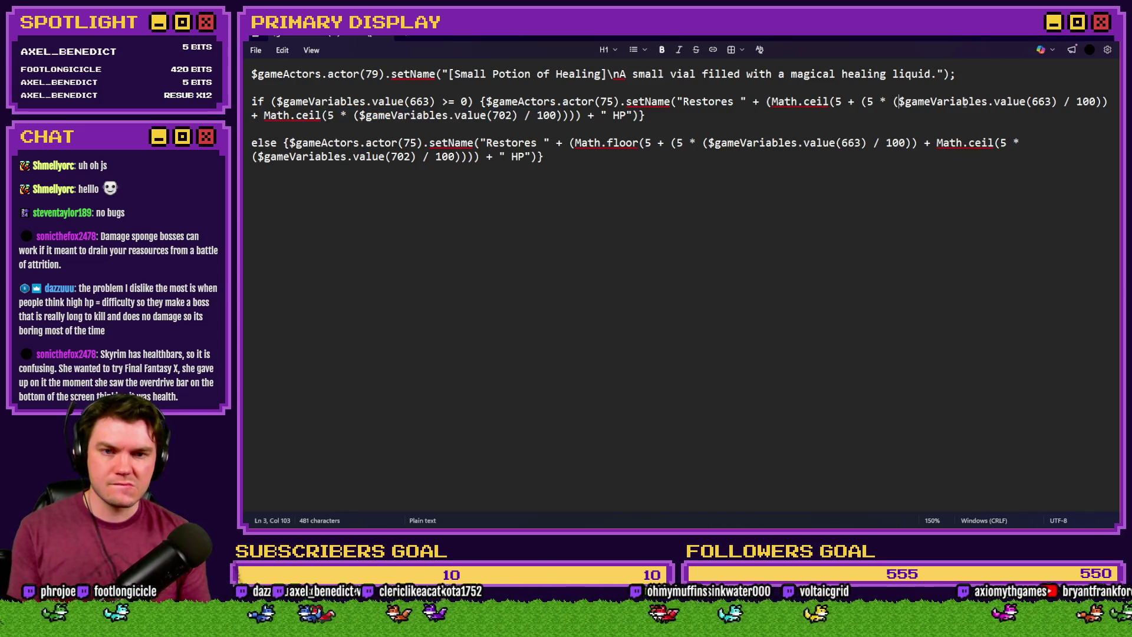
text(()
click(1059, 102)
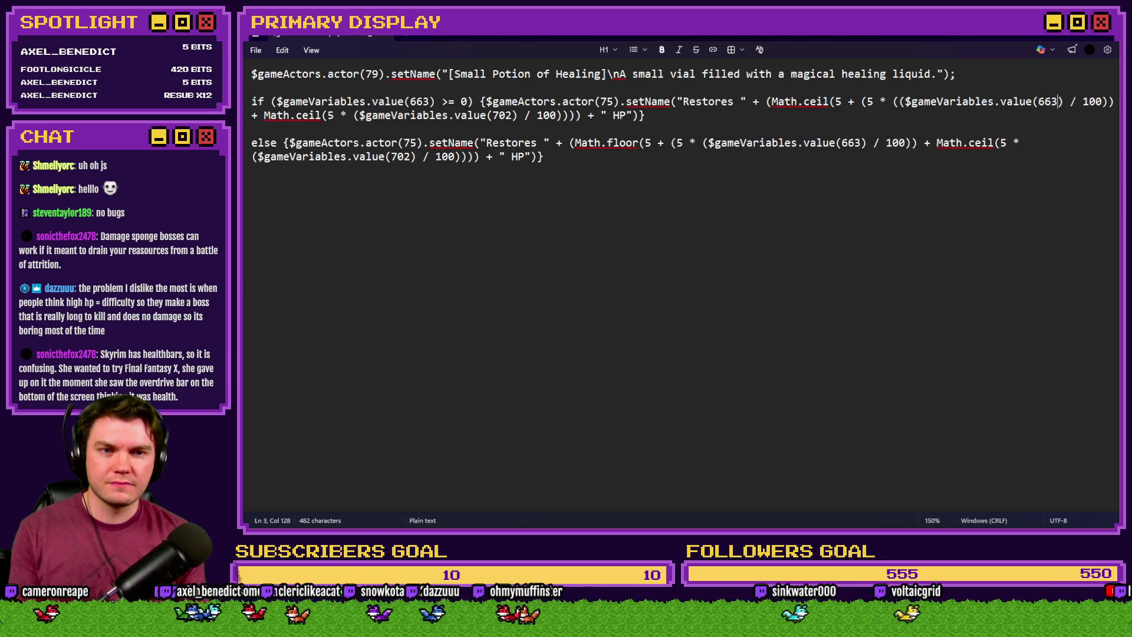
text() +)
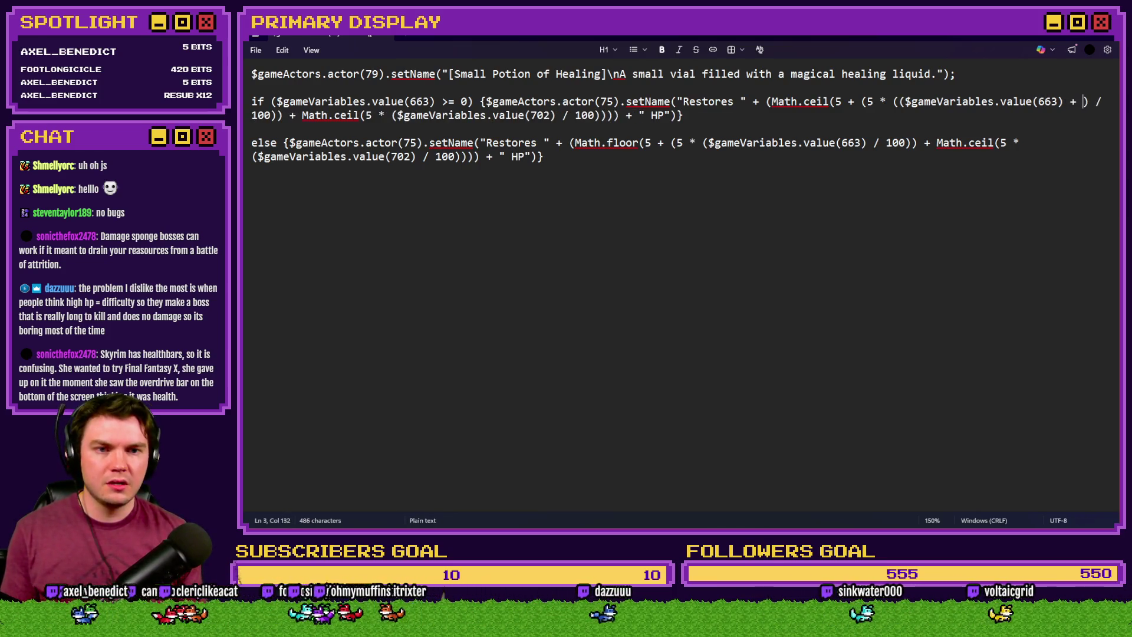
Add $gameVariables.value(702) after the plus by copying the 663 reference and renumbering it
drag(899, 101, 1064, 102)
key(ctrl+c)
click(1081, 101)
key(ctrl+v)
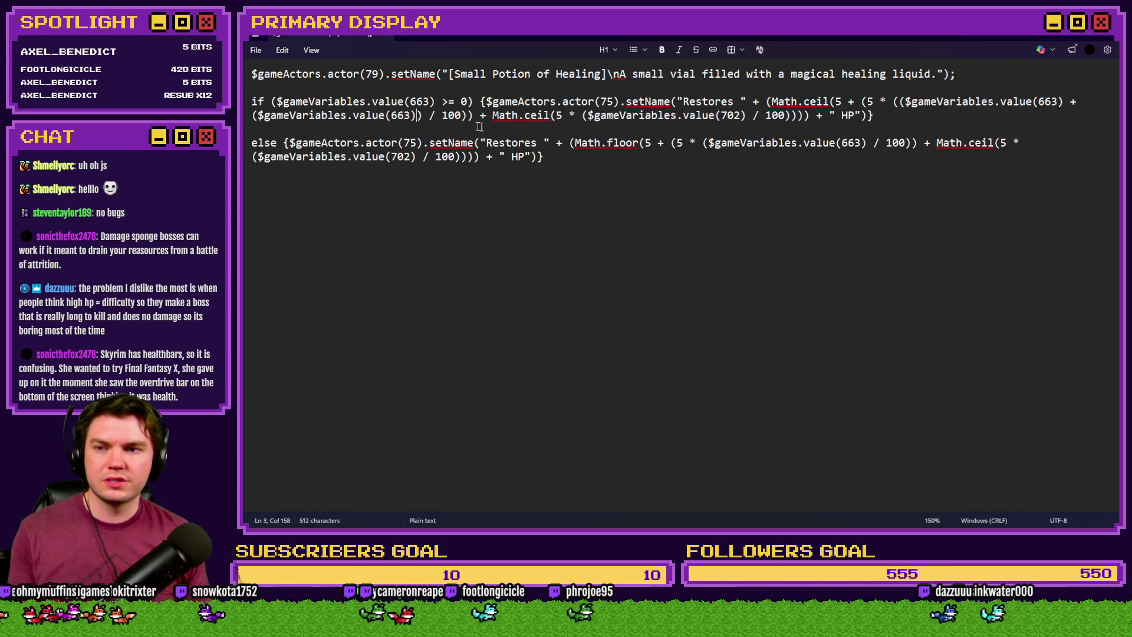
double_click(400, 116)
text(702)
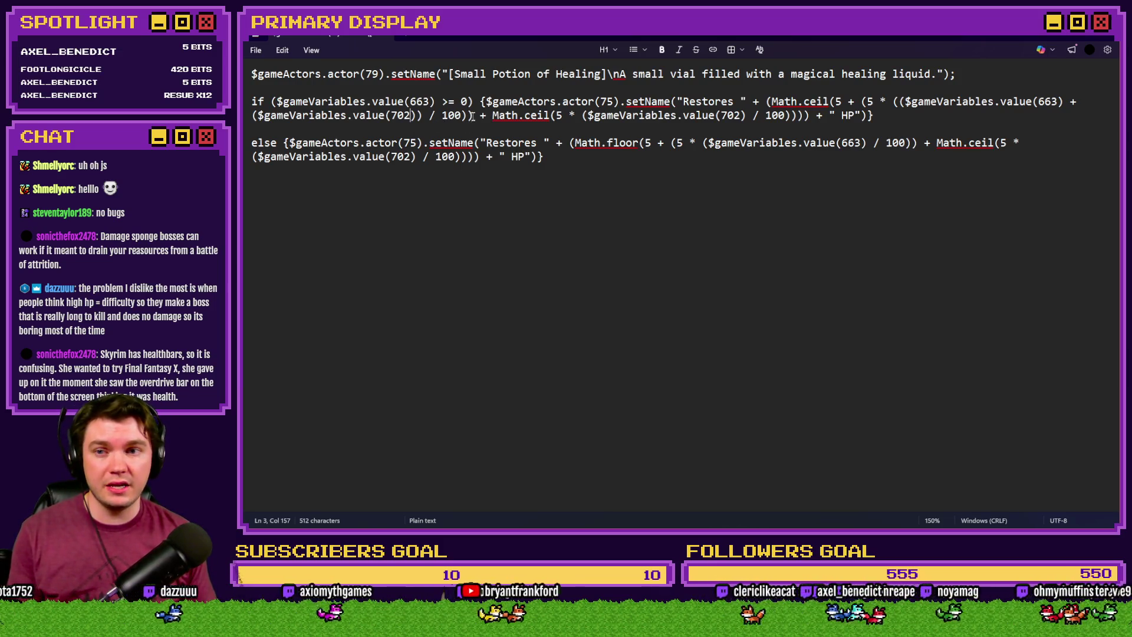
Delete the separate Math.ceil variable 702 term and review both variable references
drag(472, 115, 786, 115)
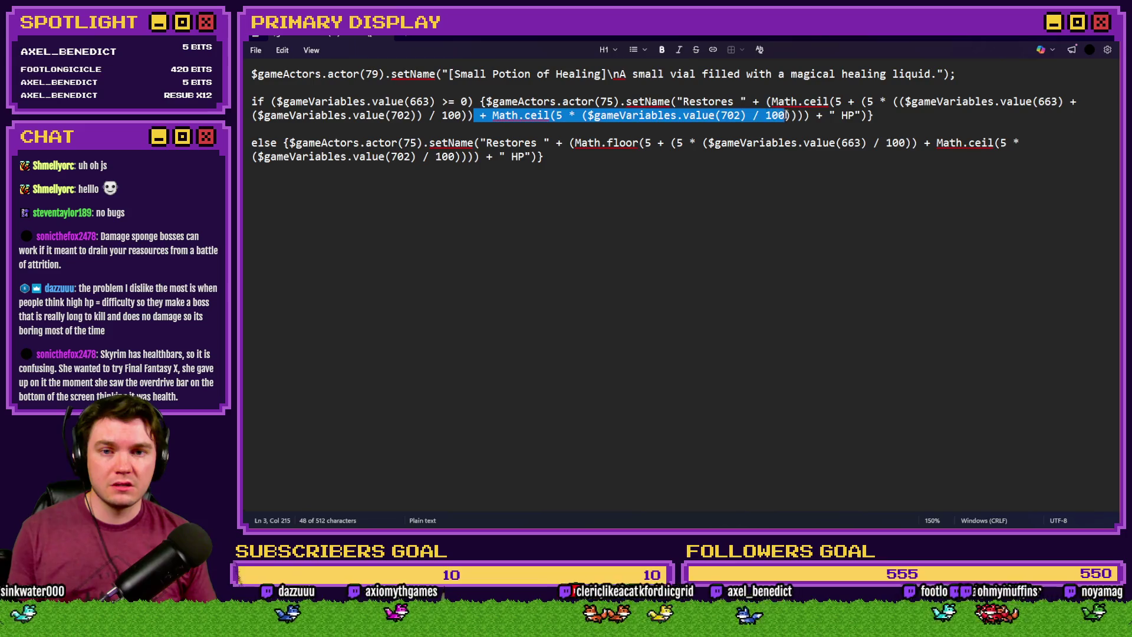
key(Delete)
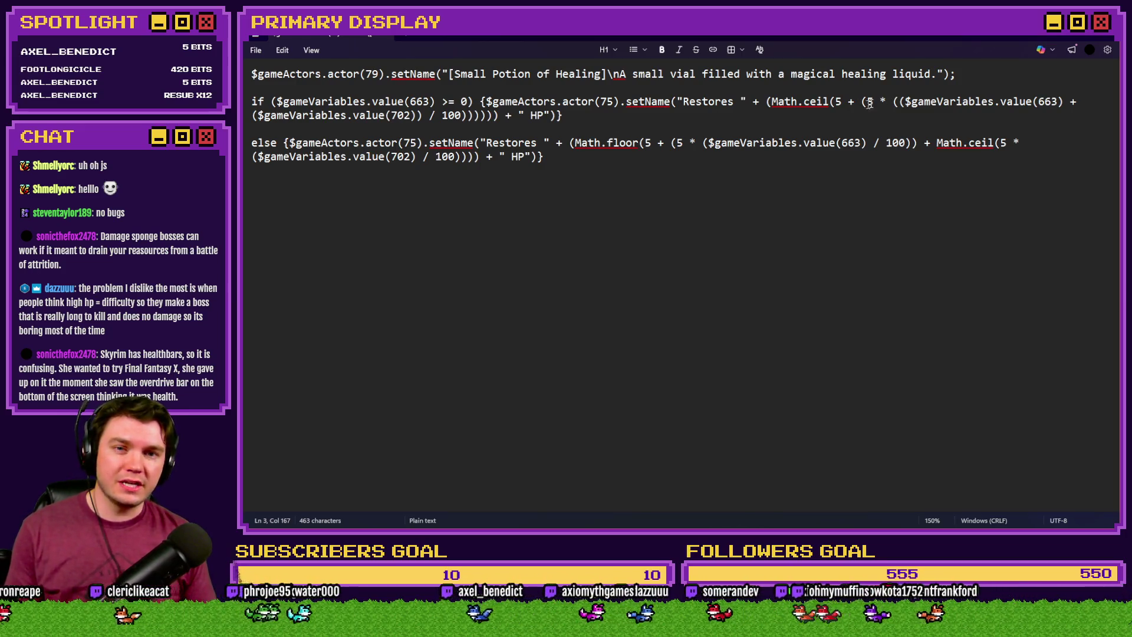
drag(901, 102, 1065, 99)
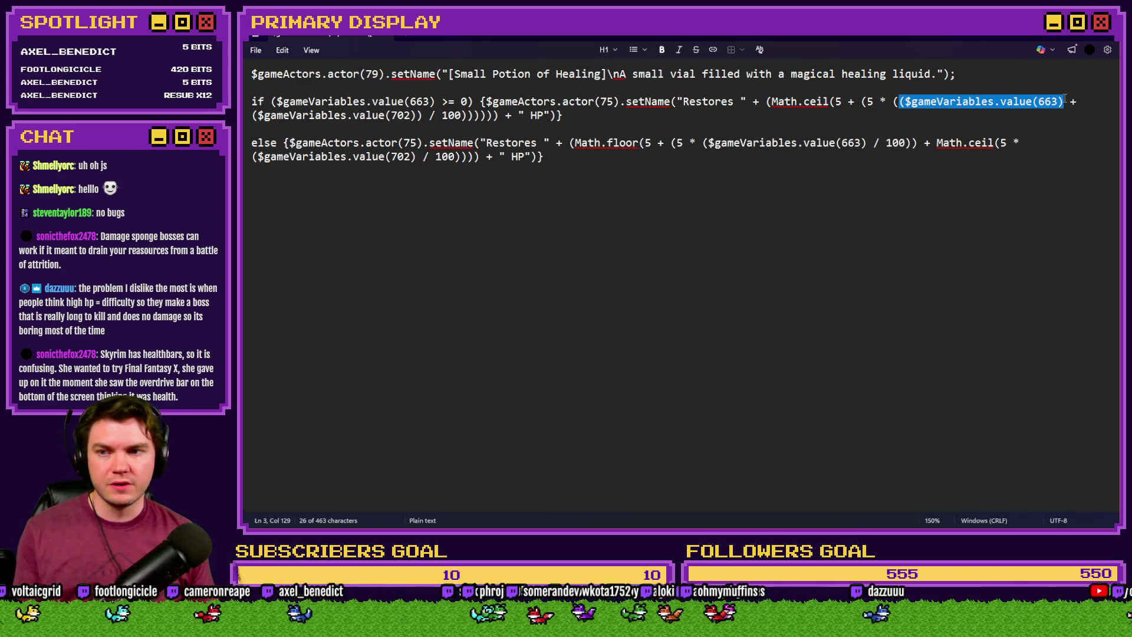
drag(257, 115, 417, 115)
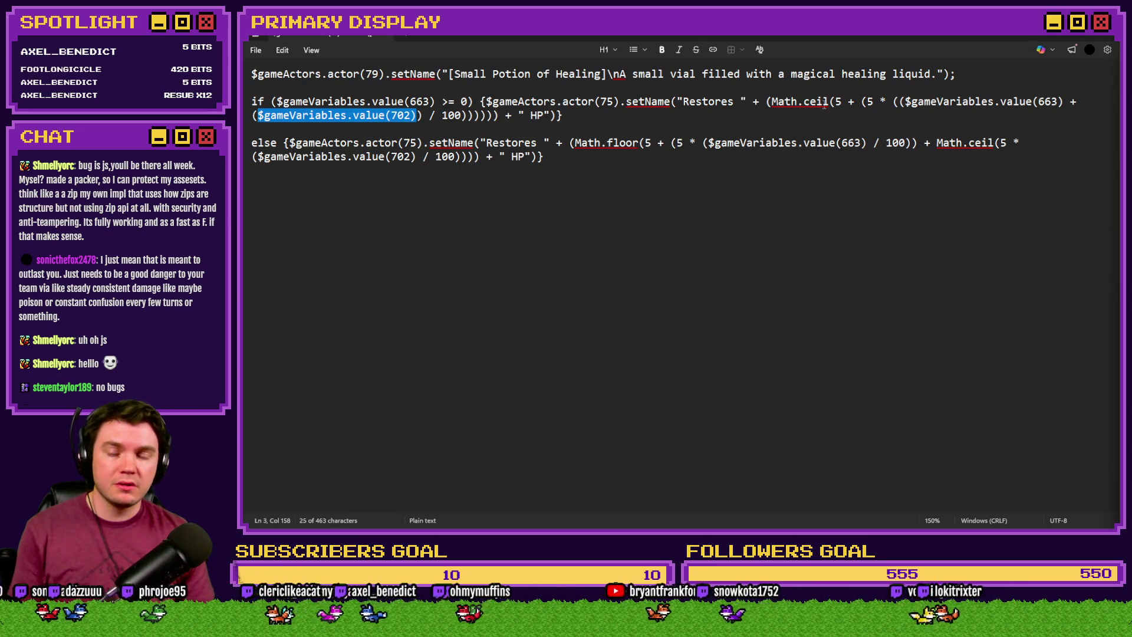
Trace the if-branch formula's brackets across the multiplier, variable 663 and /100 terms
click(837, 103)
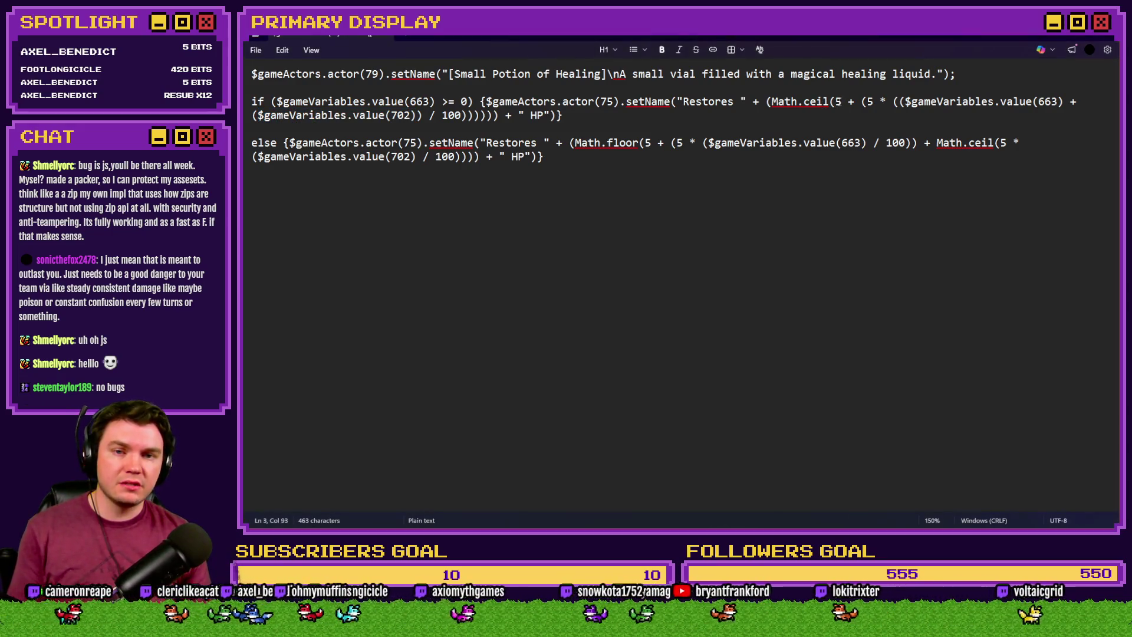
click(866, 102)
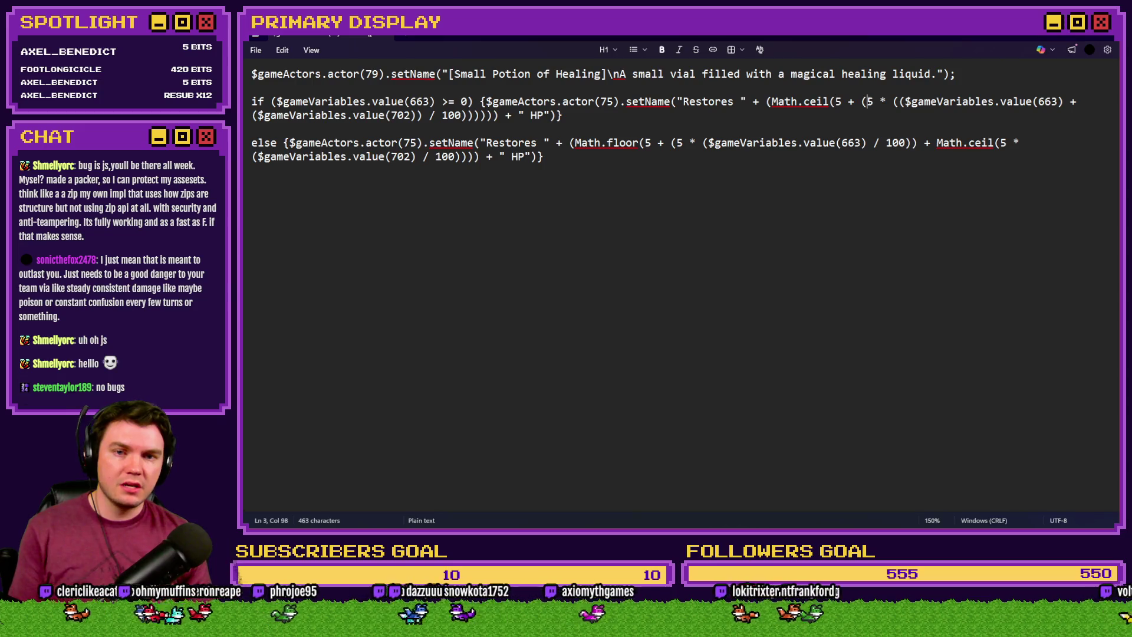
double_click(881, 102)
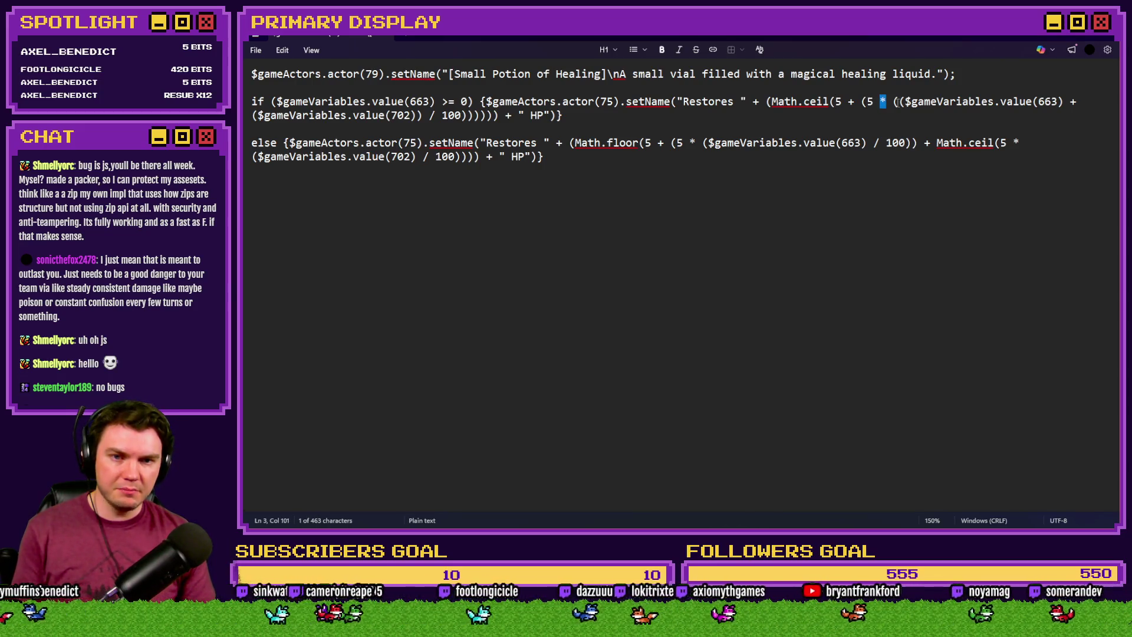
drag(906, 102, 1059, 101)
drag(253, 115, 463, 115)
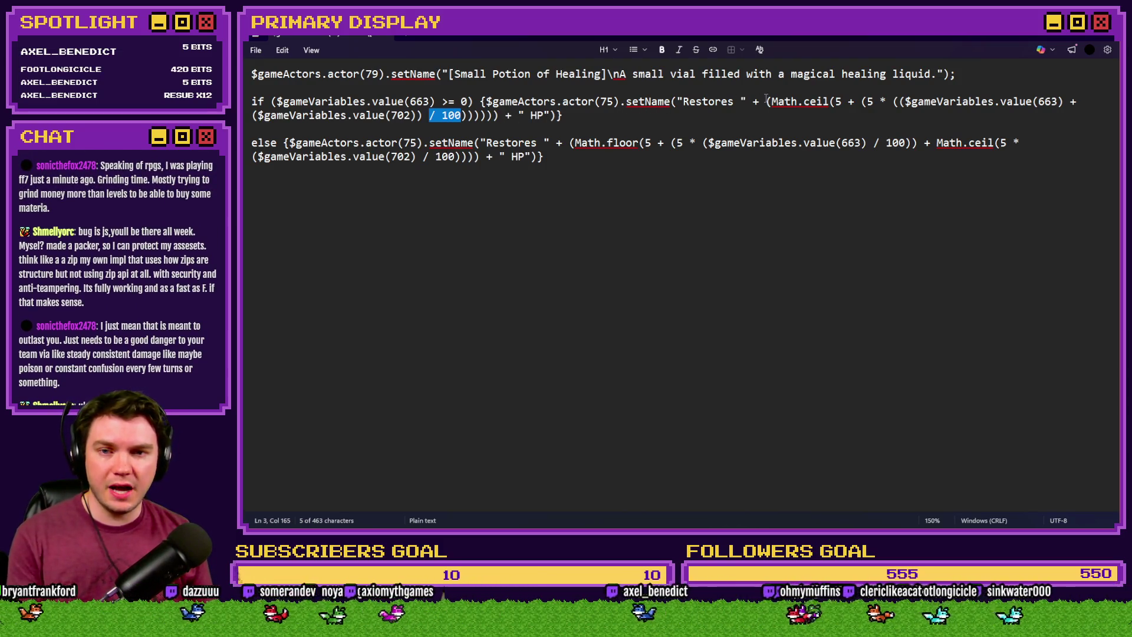
Add '(' before the Math.ceil group, delete the surplus ')' after 100, and take the corrected line
click(767, 101)
text(()
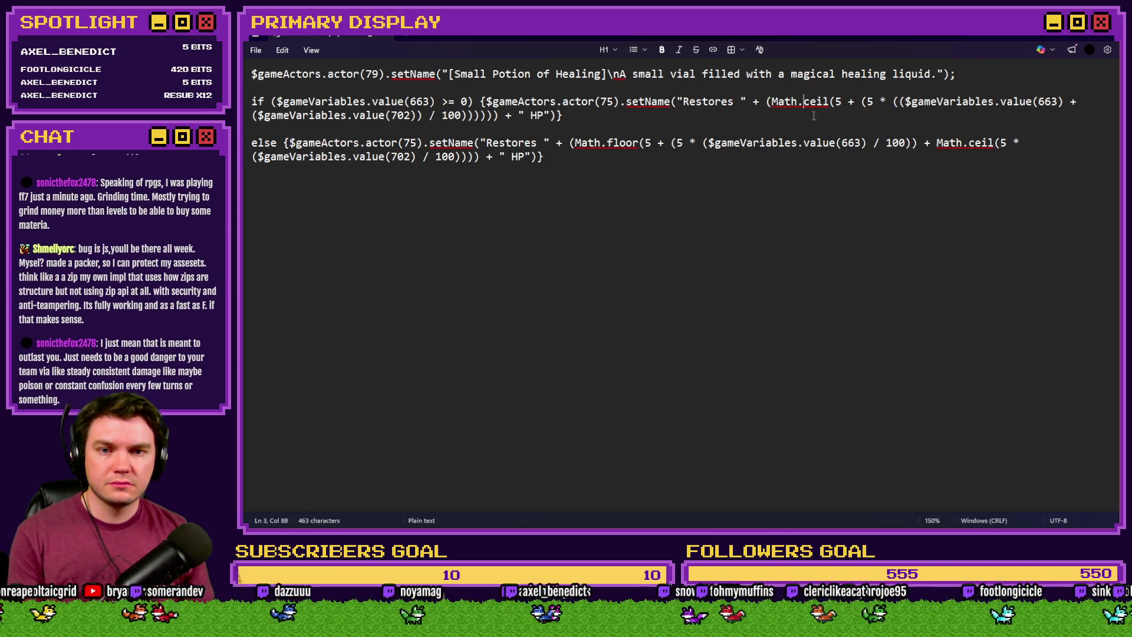
click(855, 101)
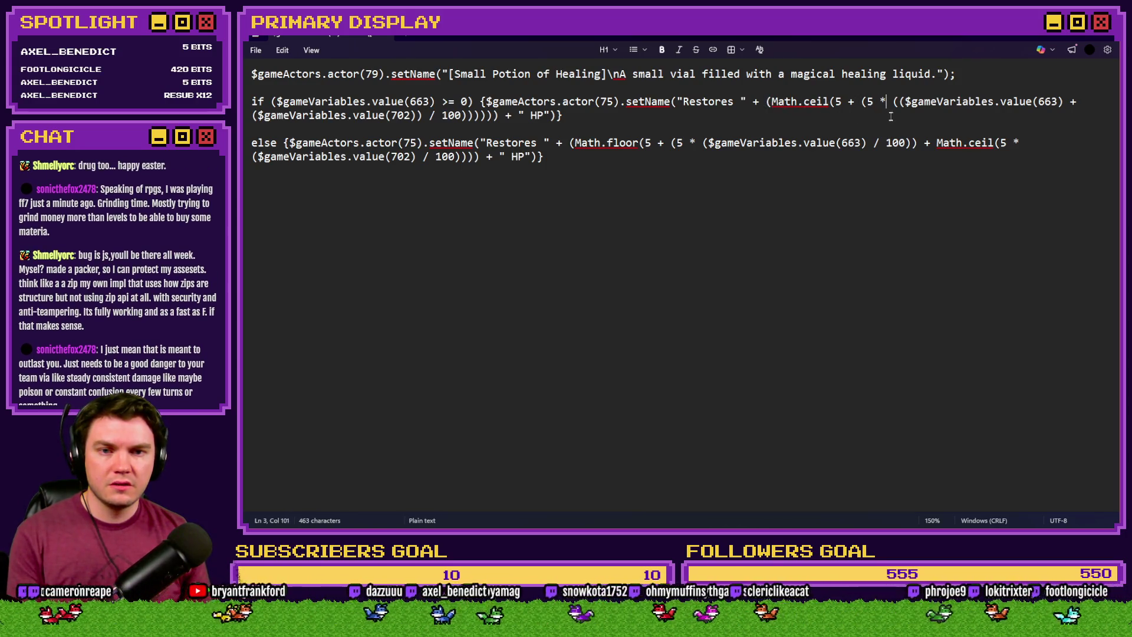
click(950, 103)
click(1042, 102)
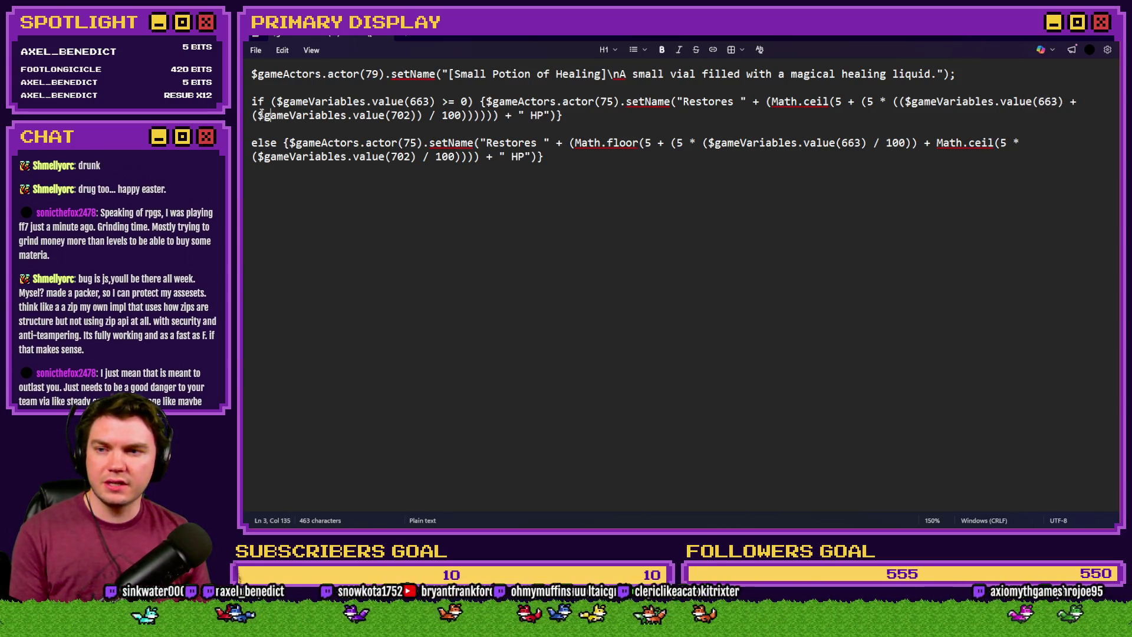
click(372, 115)
key(Right)
key(Right)
key(Right)
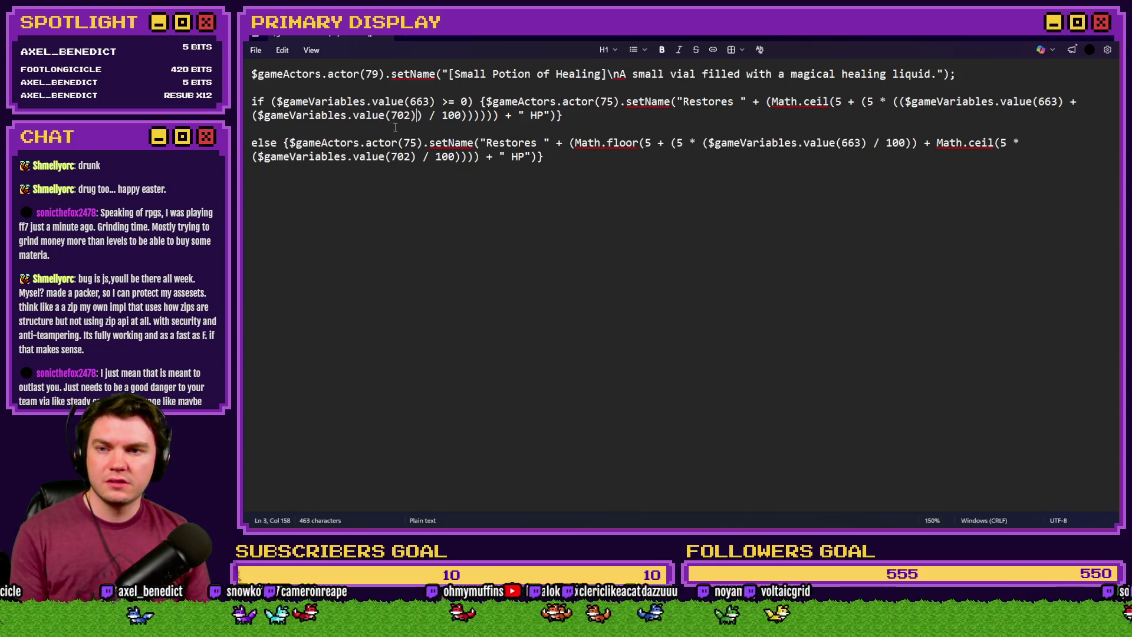
key(Right)
key(Right)
key(Right)
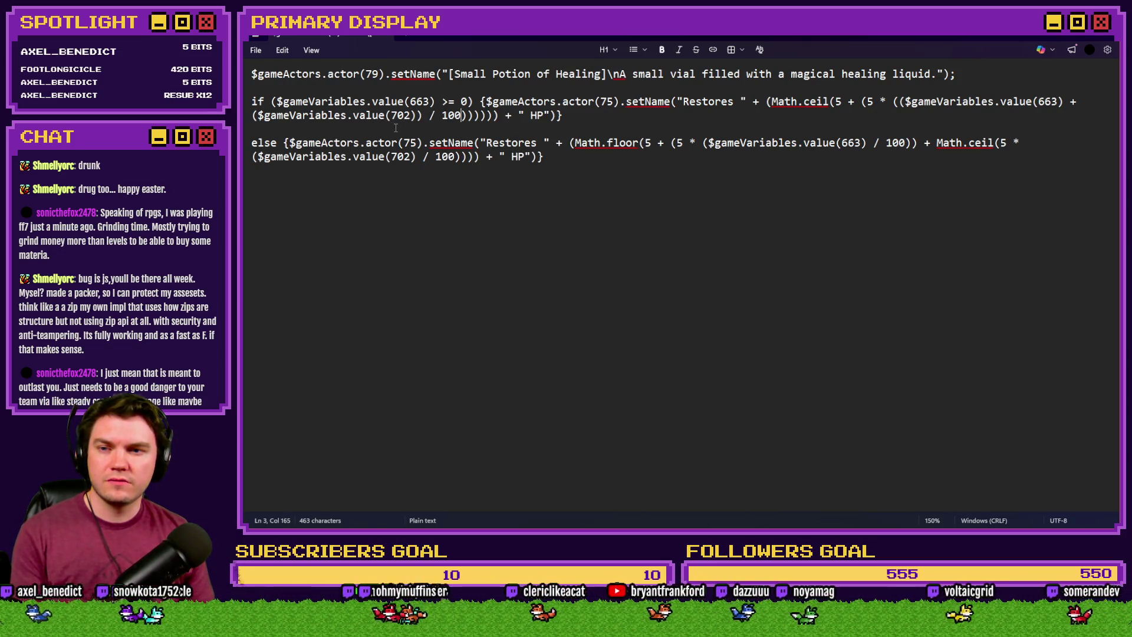
key(Right)
key(Right)
key(Right)
key(BackSpace)
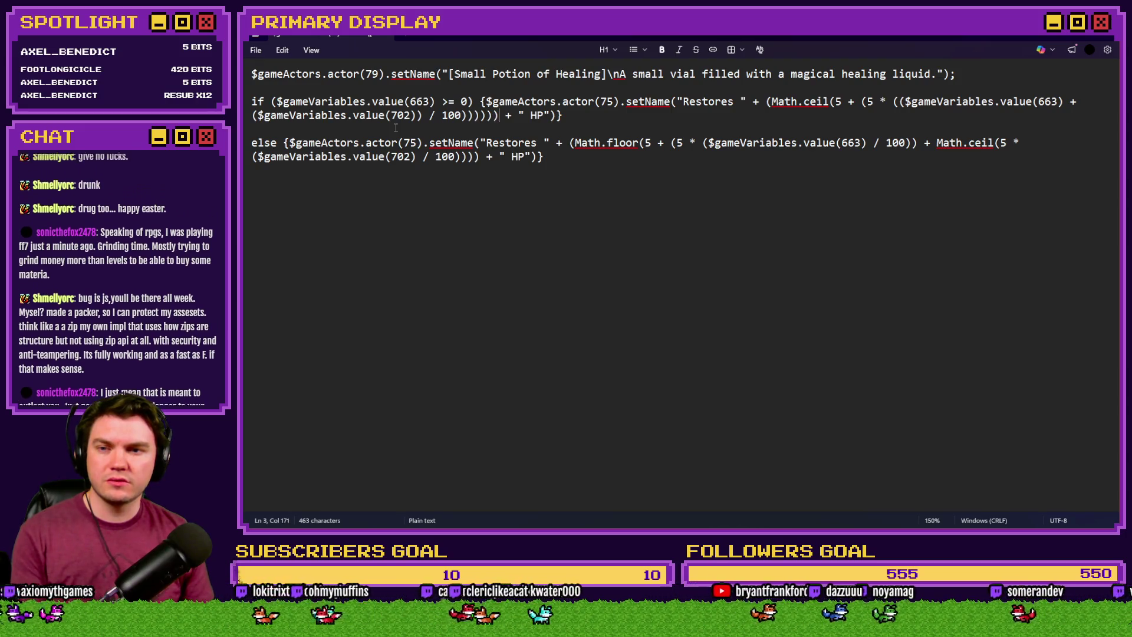
drag(558, 115, 248, 112)
key(alt+Tab)
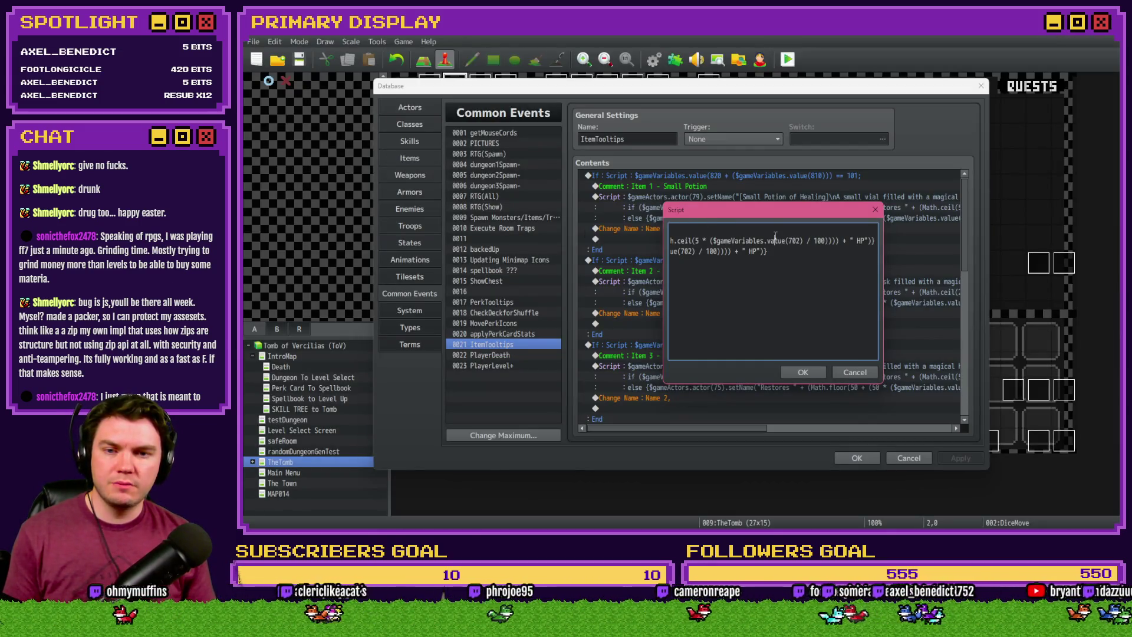
Replace the entire ItemTooltips Script box contents with the updated Notepad script, then return to Notepad
key(ctrl+a)
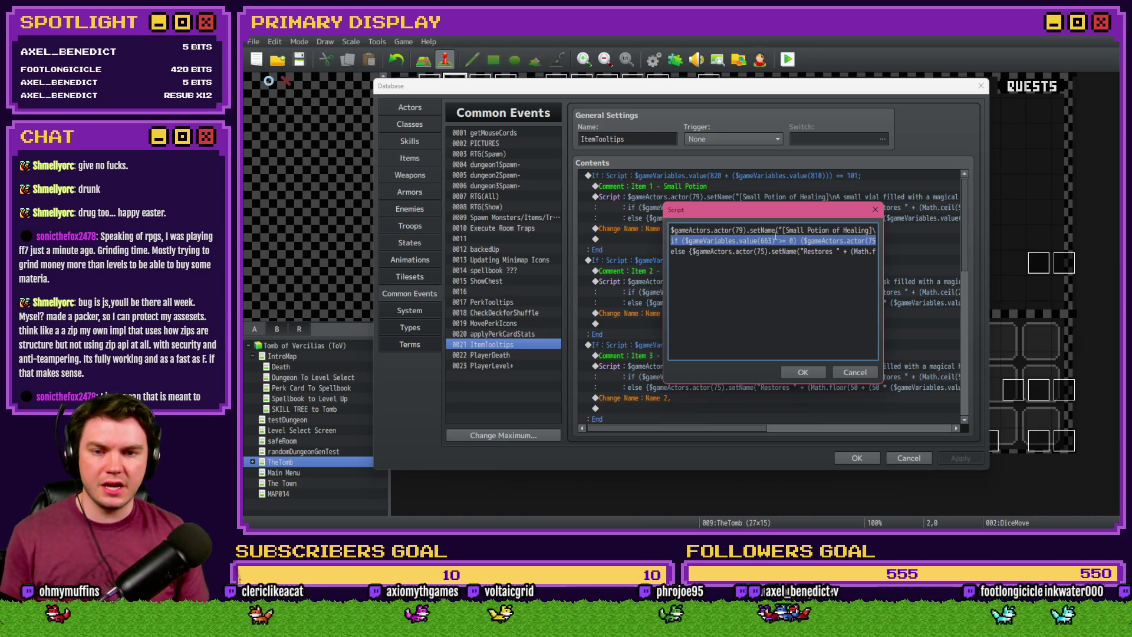
key(ctrl+v)
key(alt+Tab)
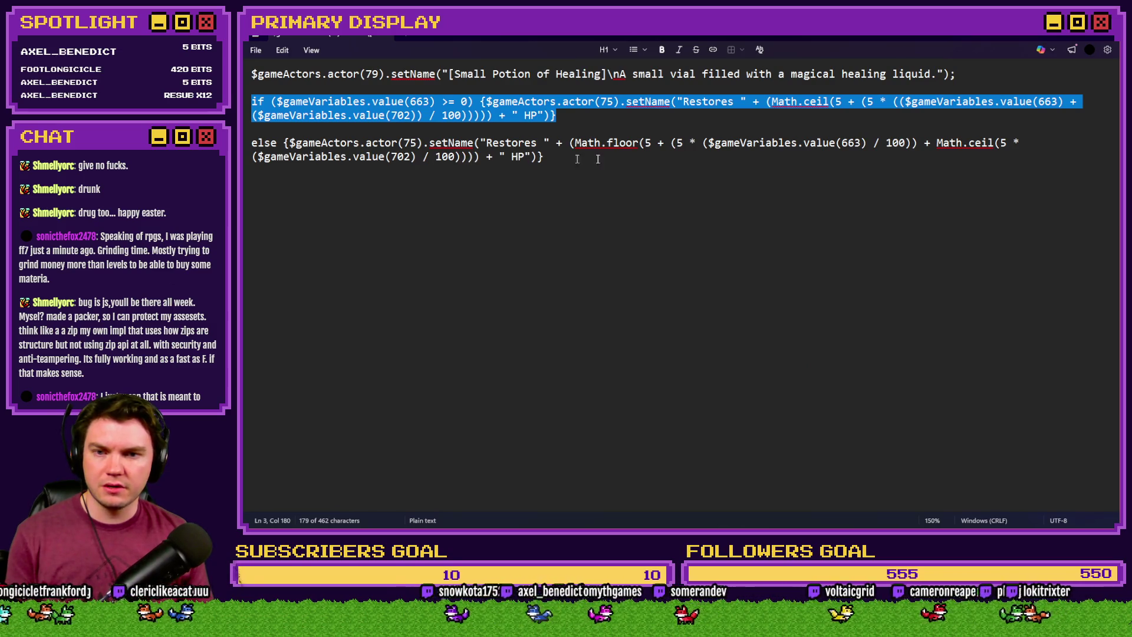
Wrap the else-branch variable 663 reference in parentheses and add a plus sign
click(707, 143)
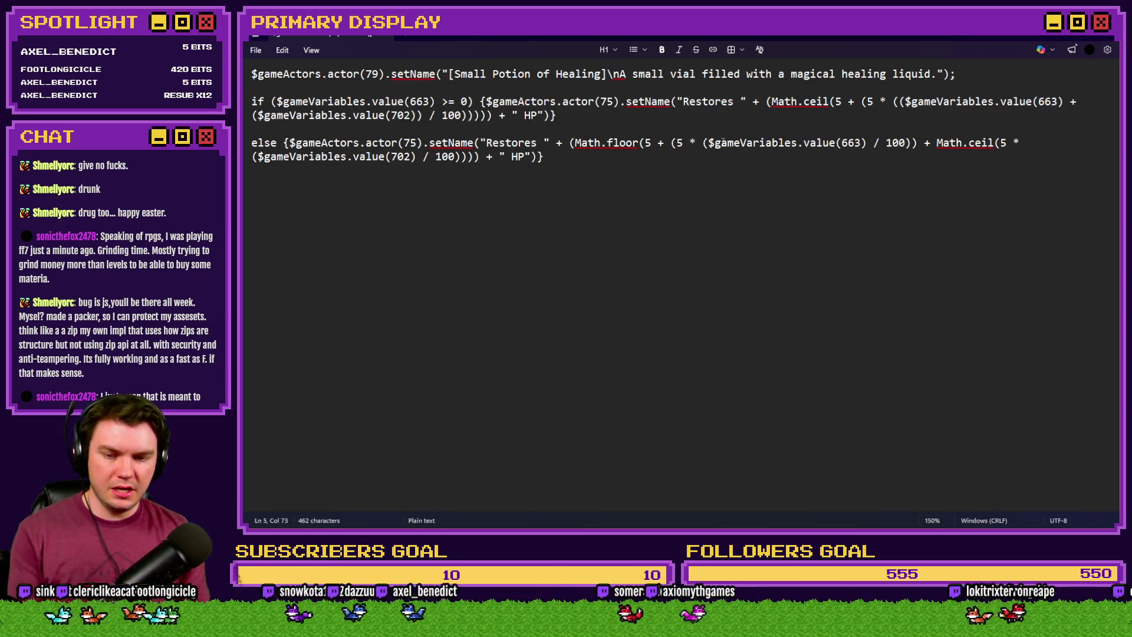
text(()
click(874, 143)
text())
click(870, 143)
text(+)
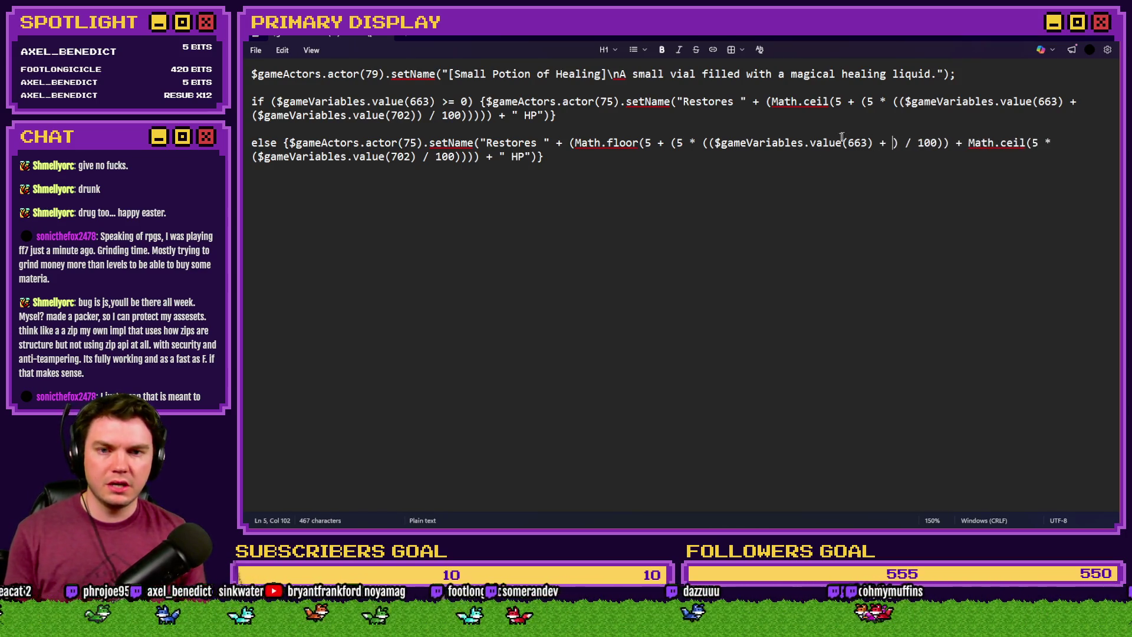
Paste a copy of the 663 reference after the plus and renumber it to 702
drag(716, 143, 875, 143)
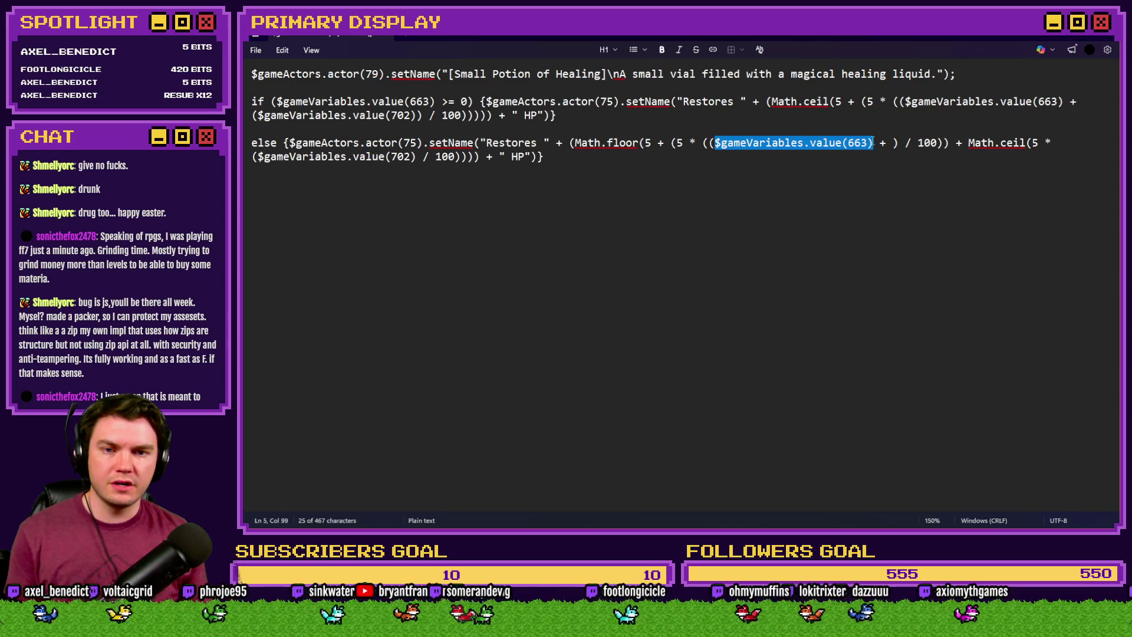
key(ctrl+c)
click(892, 142)
key(ctrl+v)
double_click(1034, 143)
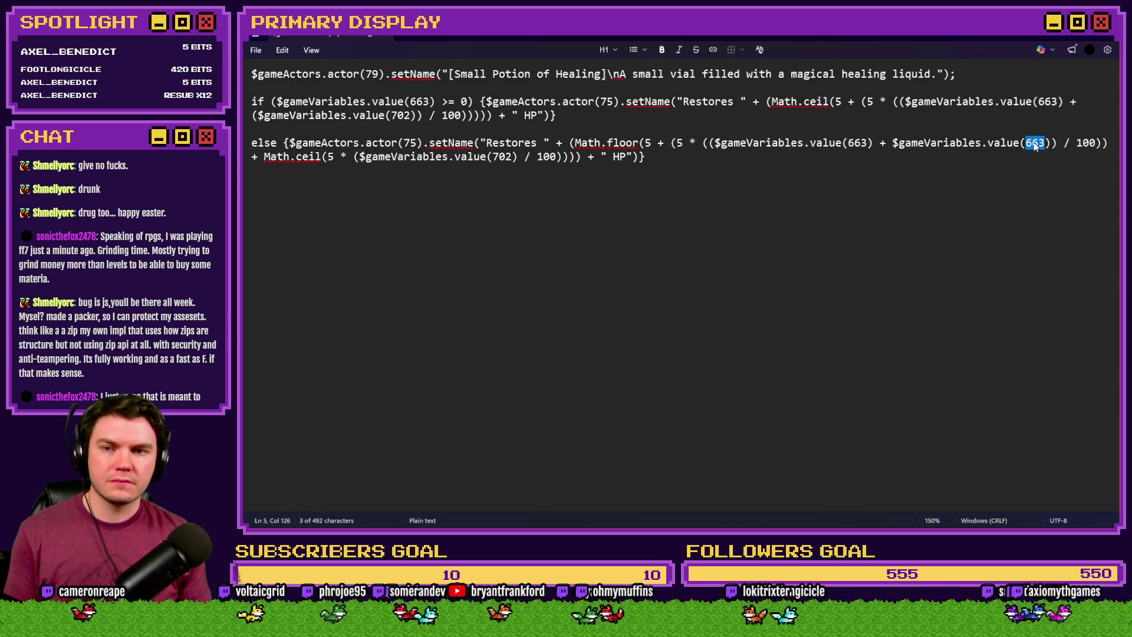
text(702)
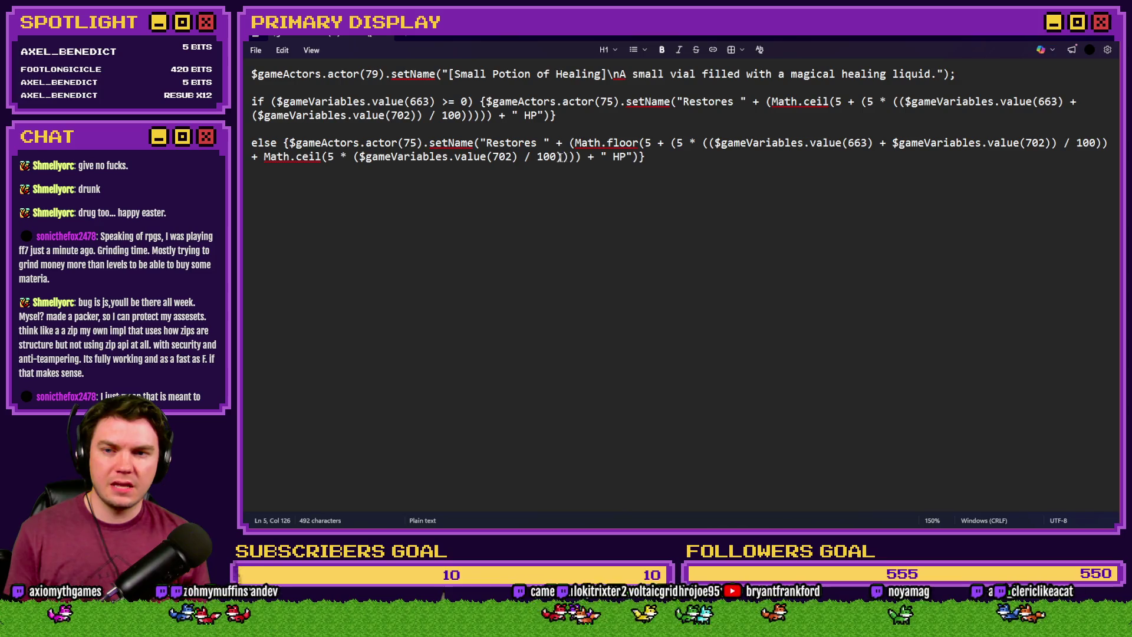
Delete the separate Math.ceil bonus term and the leftover space from the else line
drag(562, 157, 250, 158)
key(BackSpace)
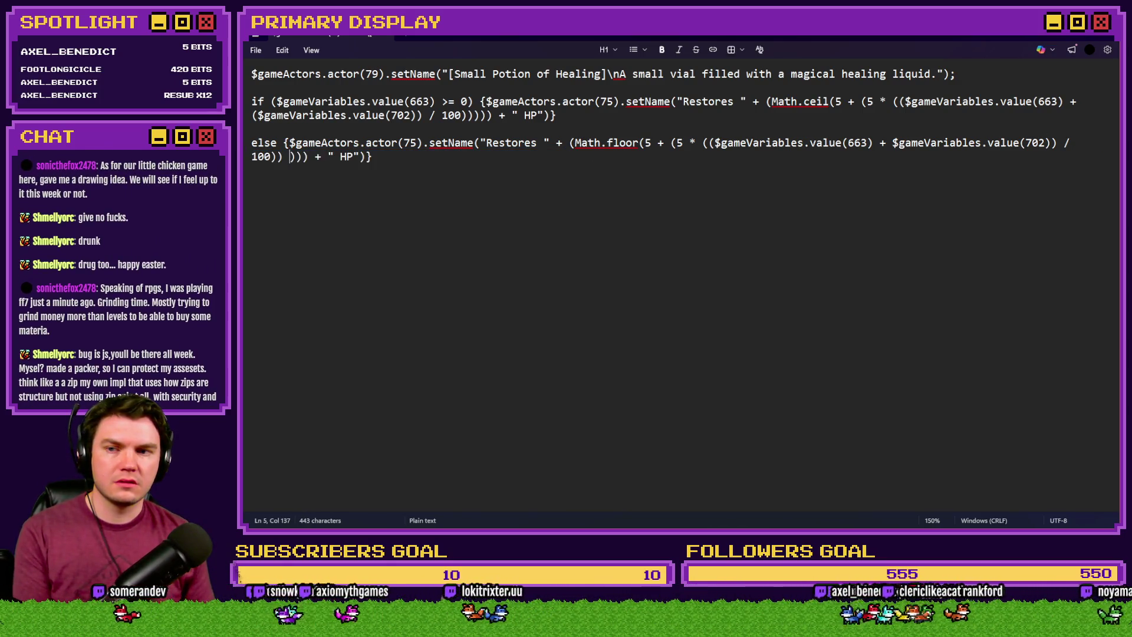
key(BackSpace)
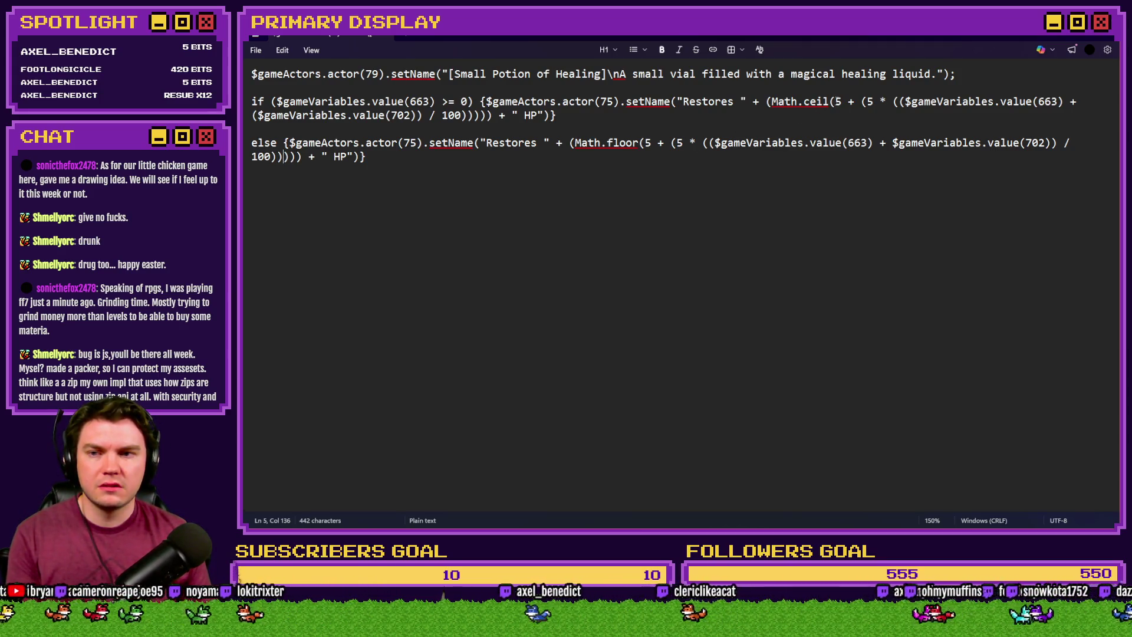
Replace the else line's formula body with the if line's formula, comparing via undo and redo
click(835, 102)
mouse_move(836, 105)
mouse_down()
mouse_move(479, 127)
mouse_move(489, 118)
mouse_up()
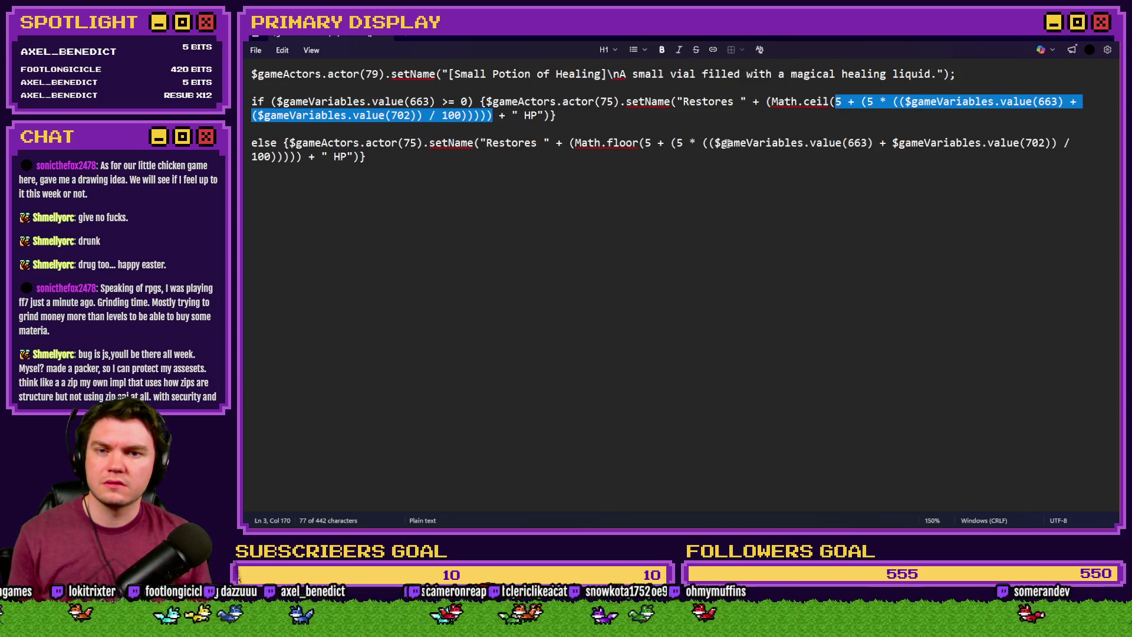
drag(645, 143, 305, 156)
key(ctrl+v)
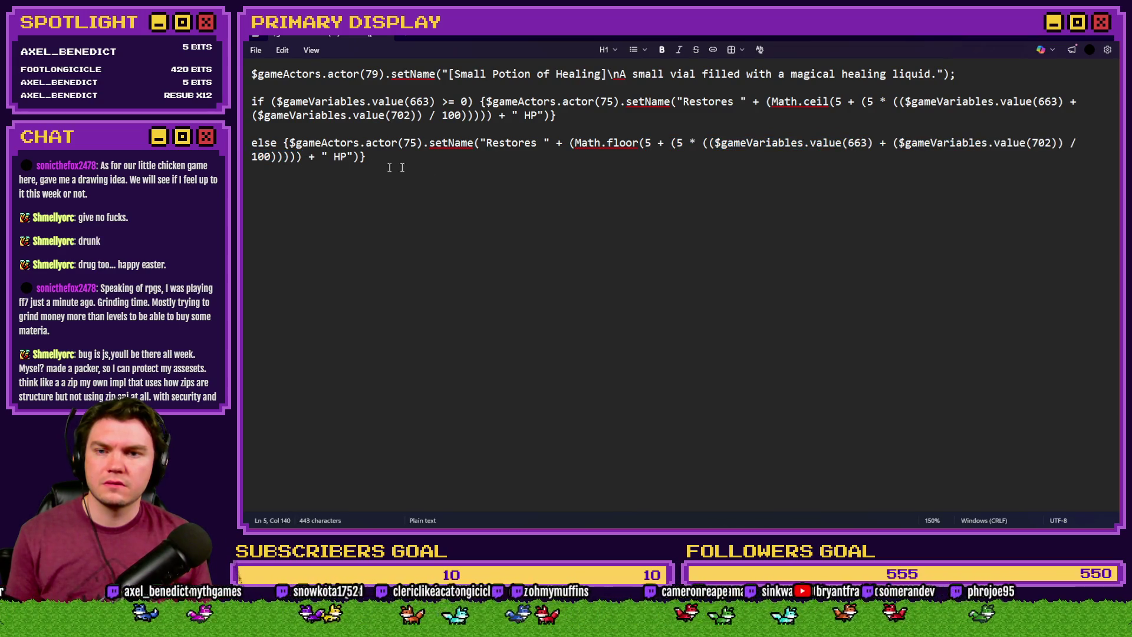
key(ctrl+z)
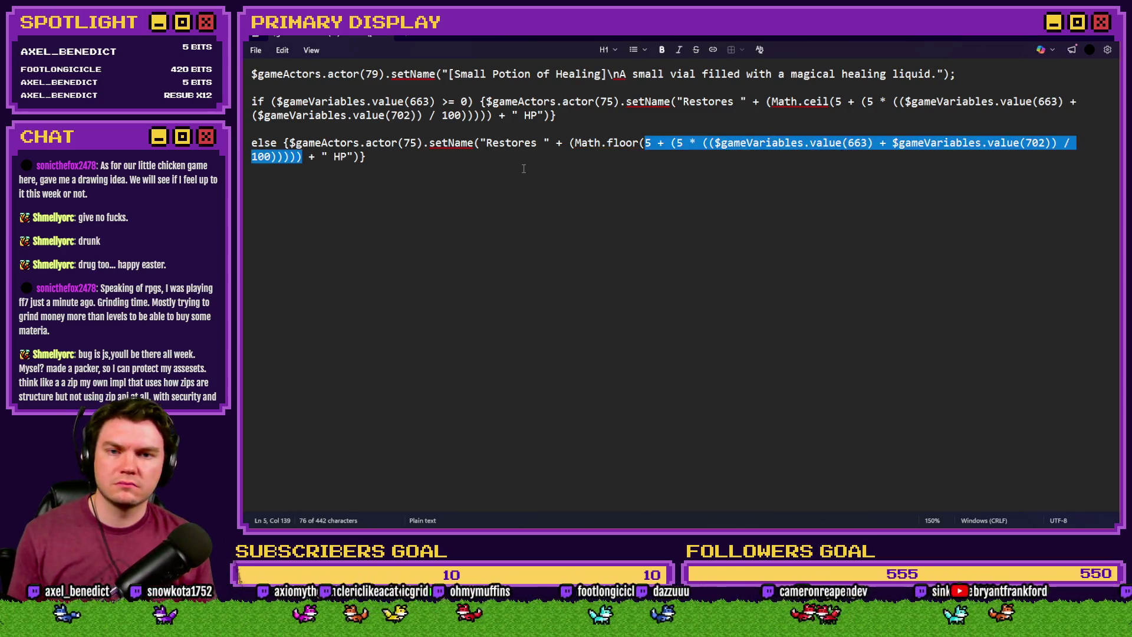
key(ctrl+y)
key(ctrl+z)
key(ctrl+y)
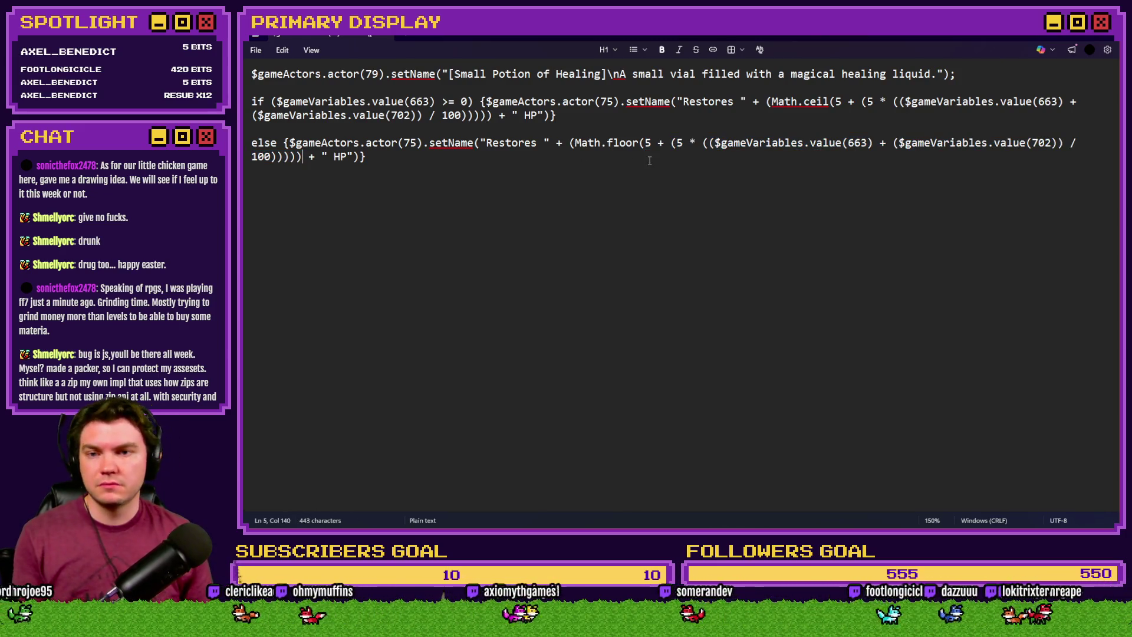
Check the variable 702 reference in the else formula and select the whole else line
click(570, 146)
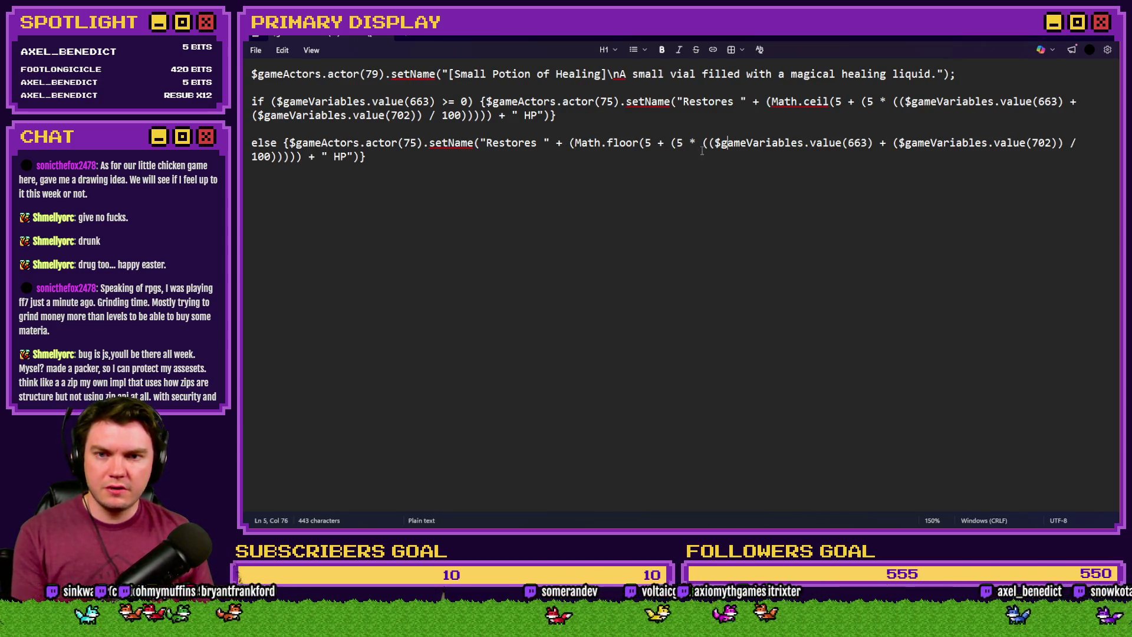
key(Right)
key(Right)
key(Right)
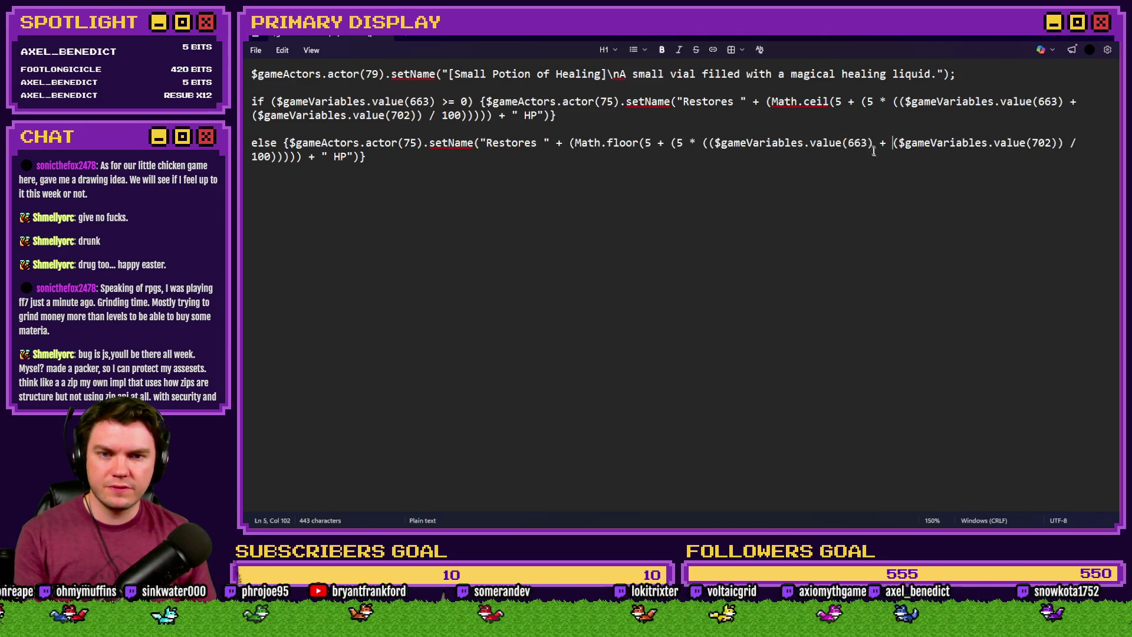
key(Right)
key(Right)
key(Right)
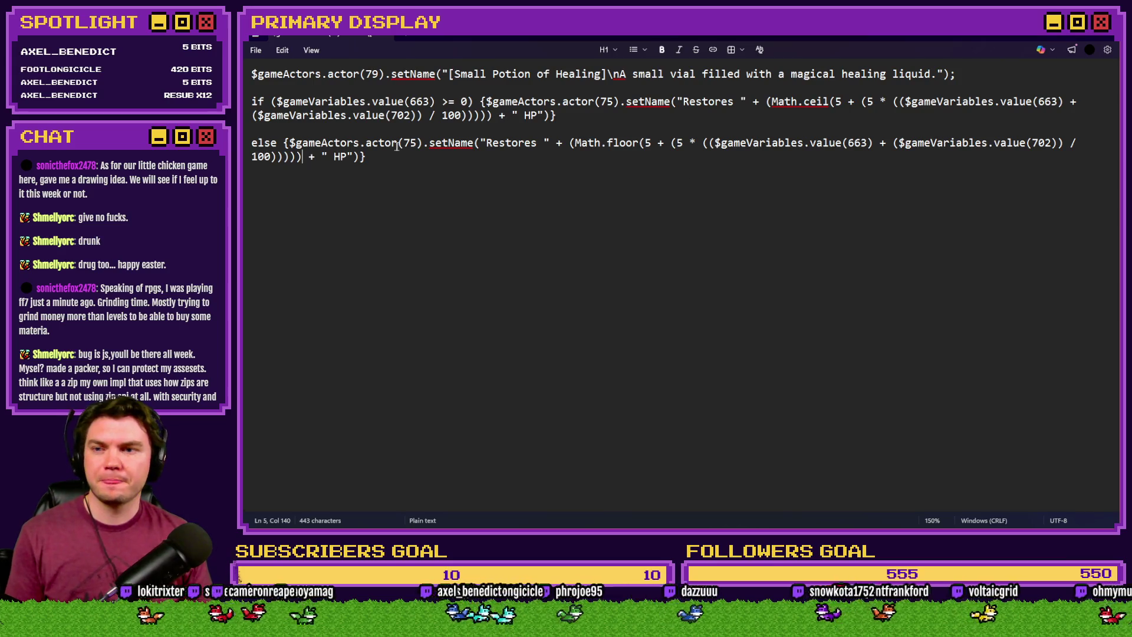
key(shift+Home)
key(shift+Home)
Copy the updated else line into the ItemTooltips script, clearing out the old else line
key(ctrl+c)
key(alt+Tab)
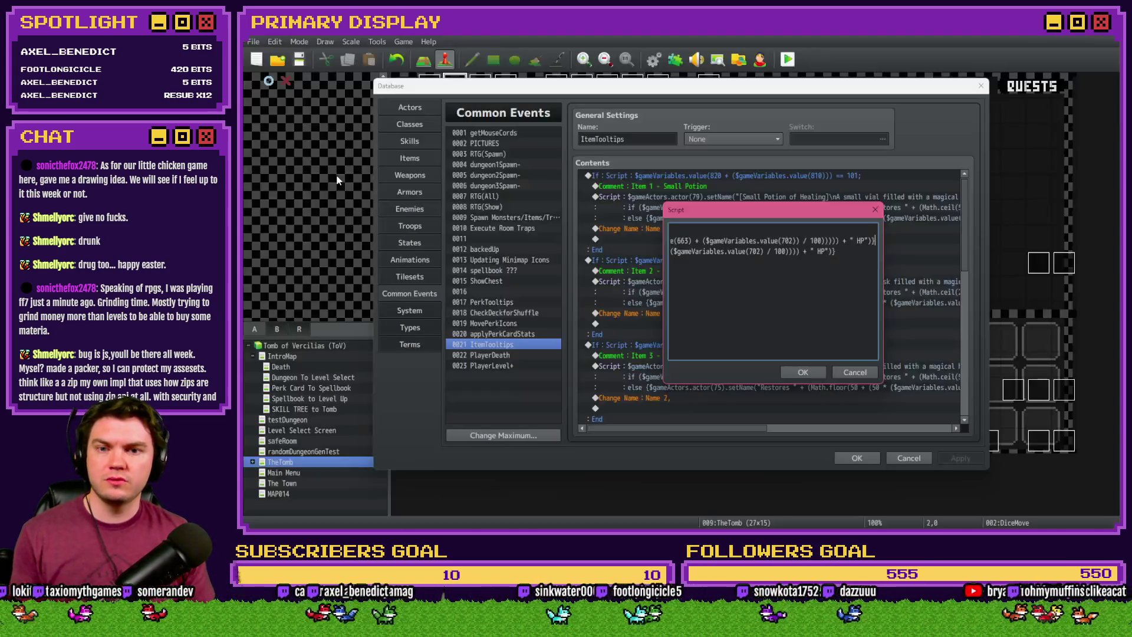
key(shift+Up)
key(BackSpace)
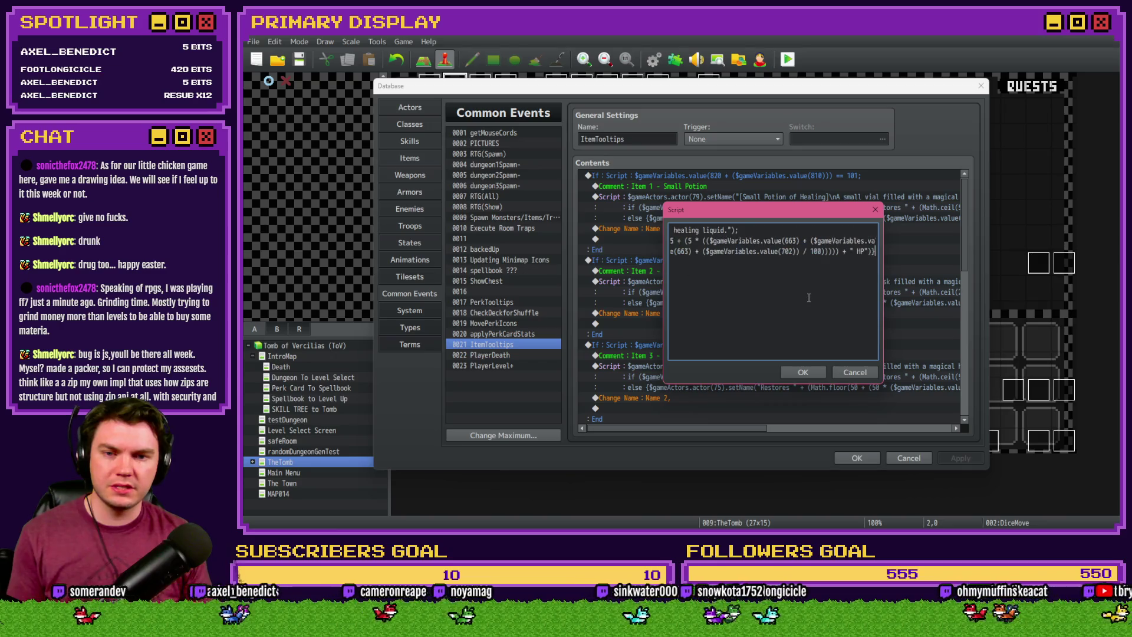
Apply the script with OK, close the database, and start a playtest
click(814, 372)
click(857, 458)
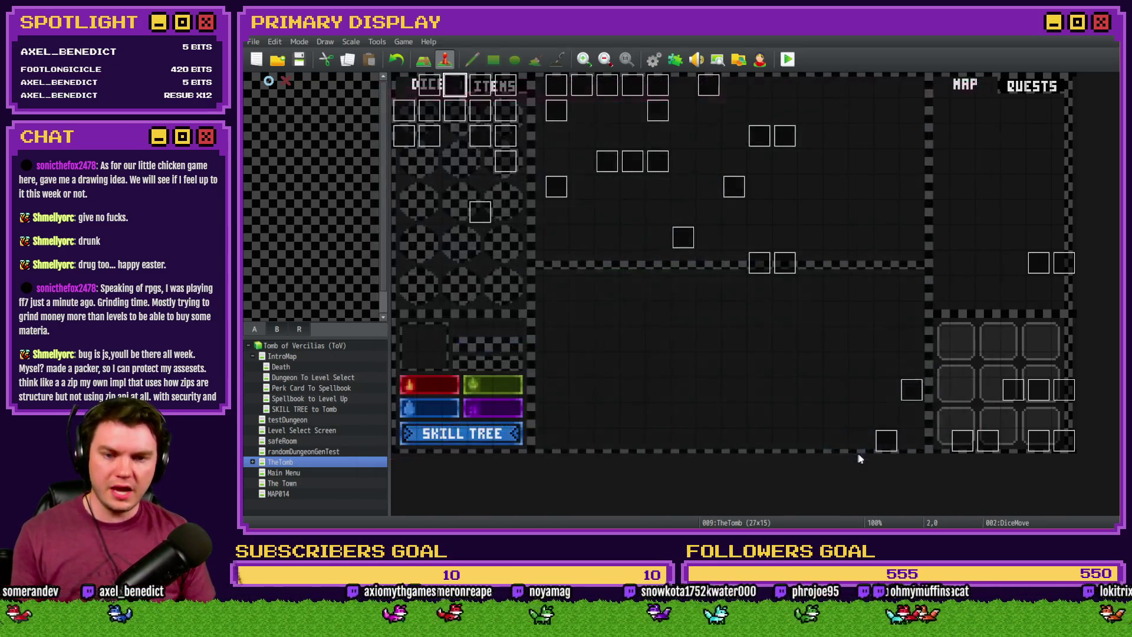
click(787, 59)
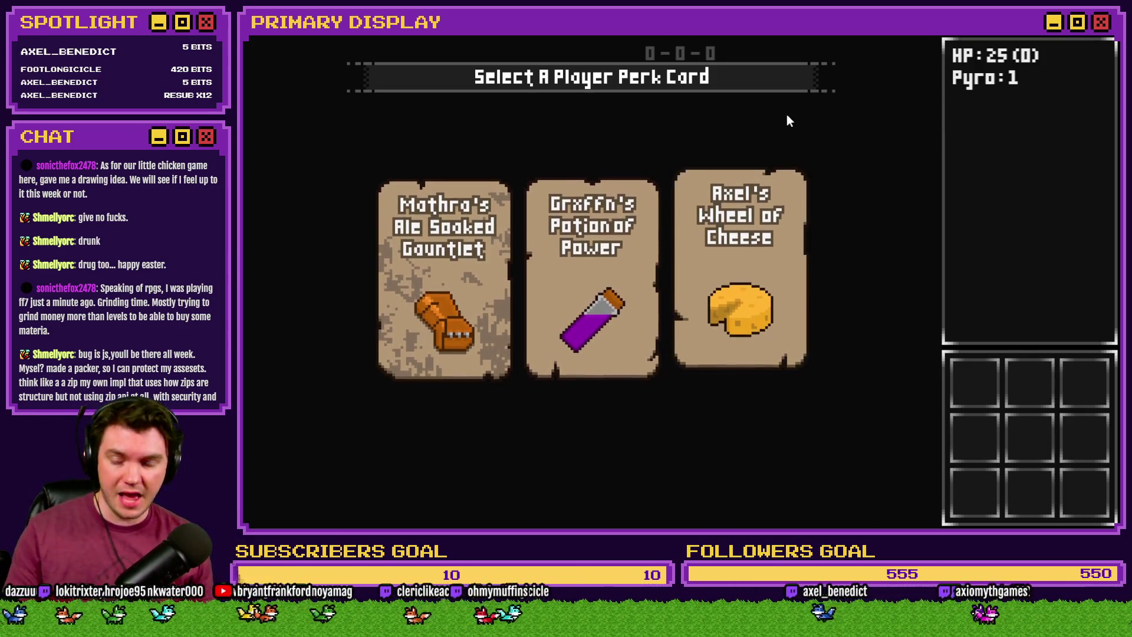
Take the cheese perk card, check the small potion tooltip in Items, then open the Skill Tree
mouse_move(718, 170)
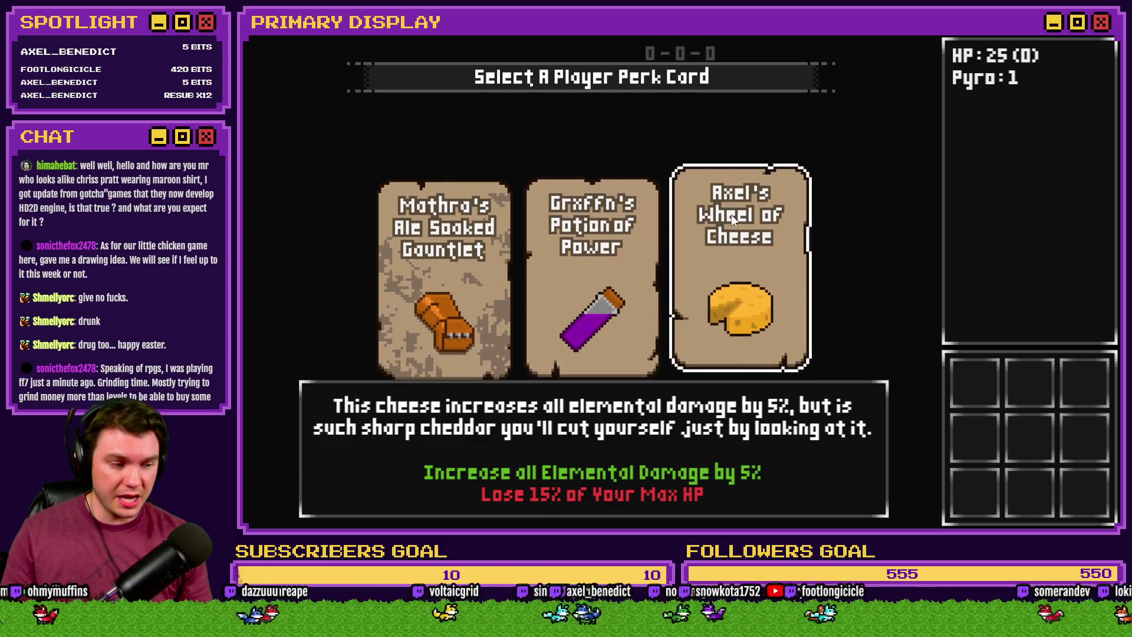
click(735, 227)
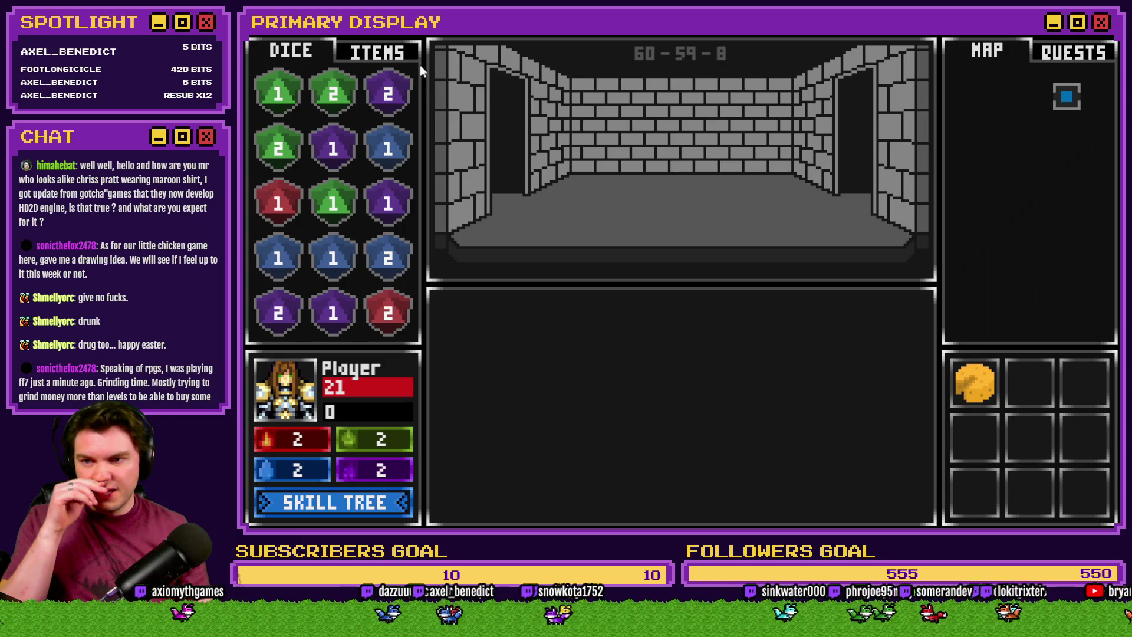
click(405, 54)
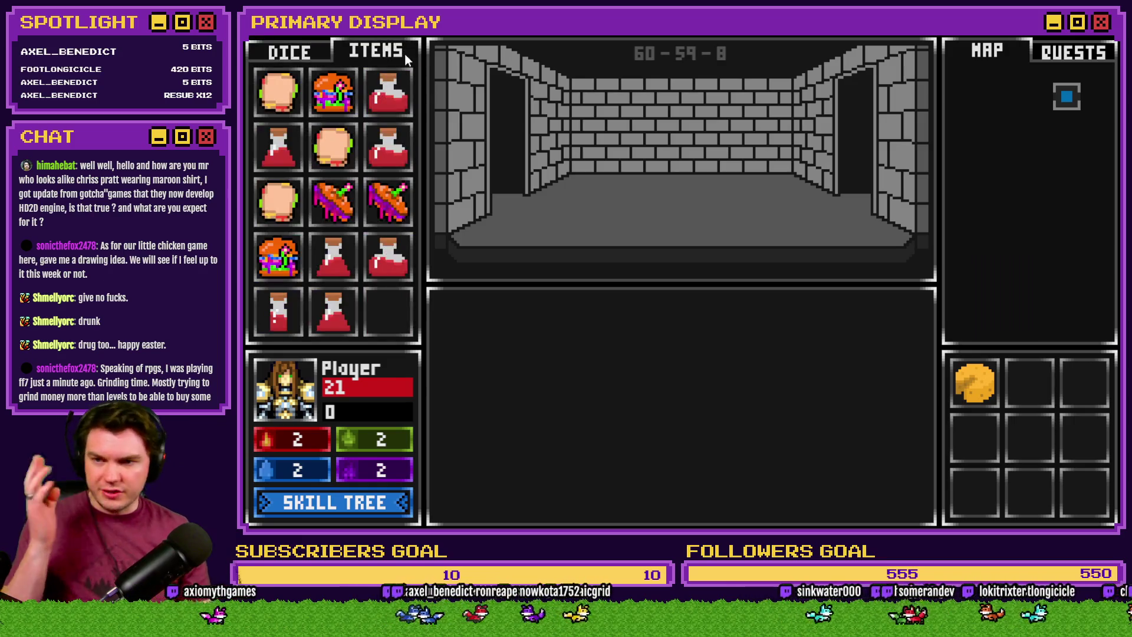
mouse_move(268, 328)
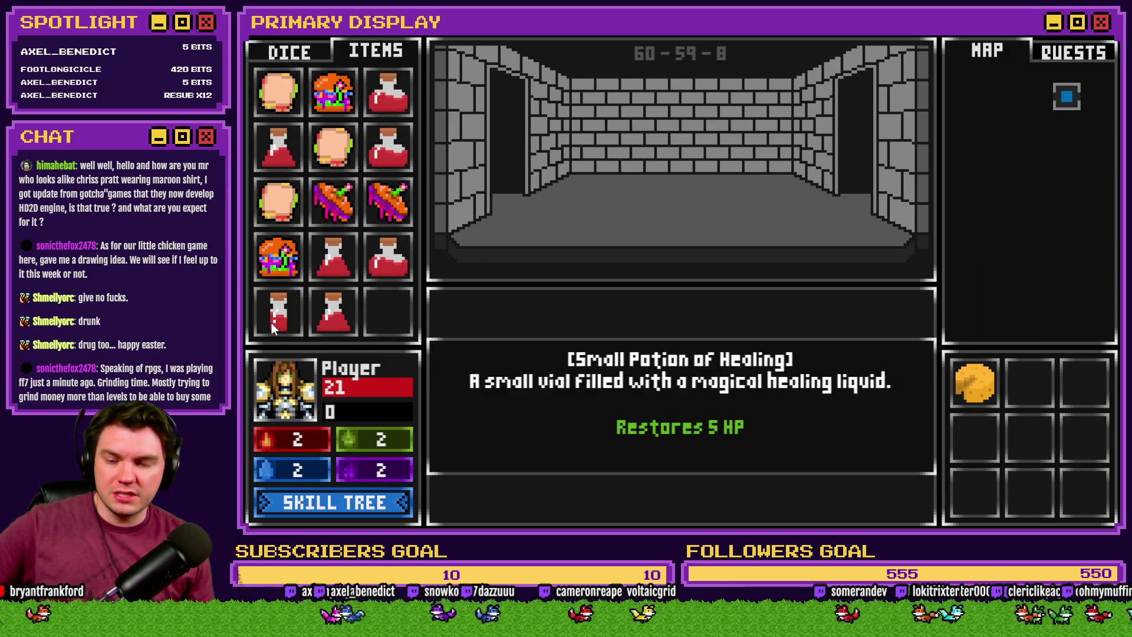
click(382, 506)
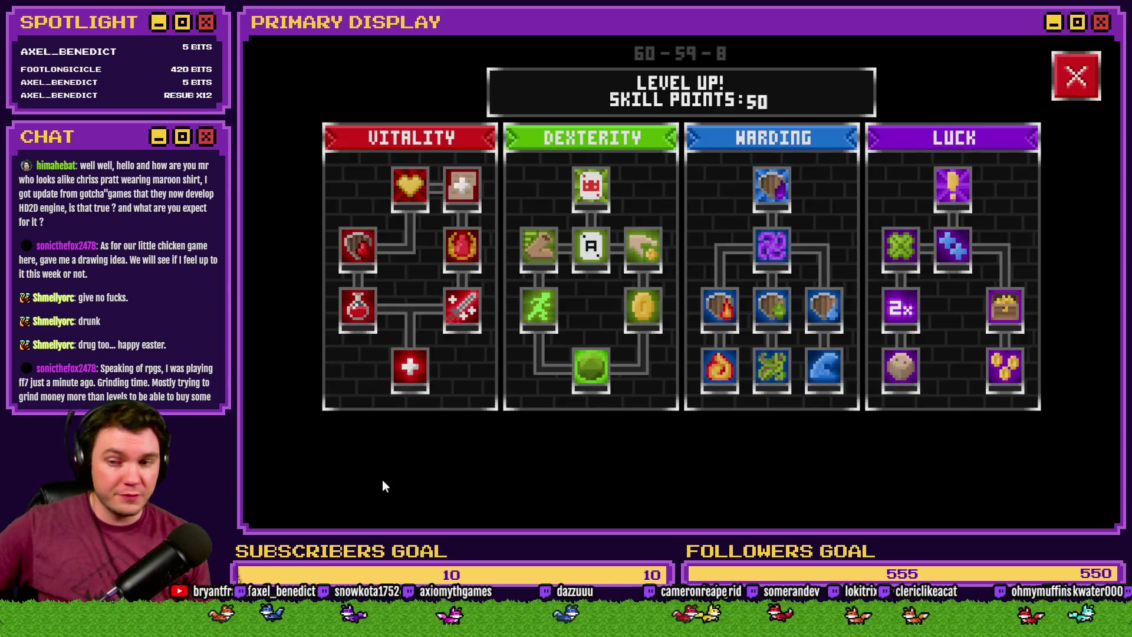
Unlock the Vitality node and raise Second Wind to 50%, checking the potion tooltip in between
click(409, 367)
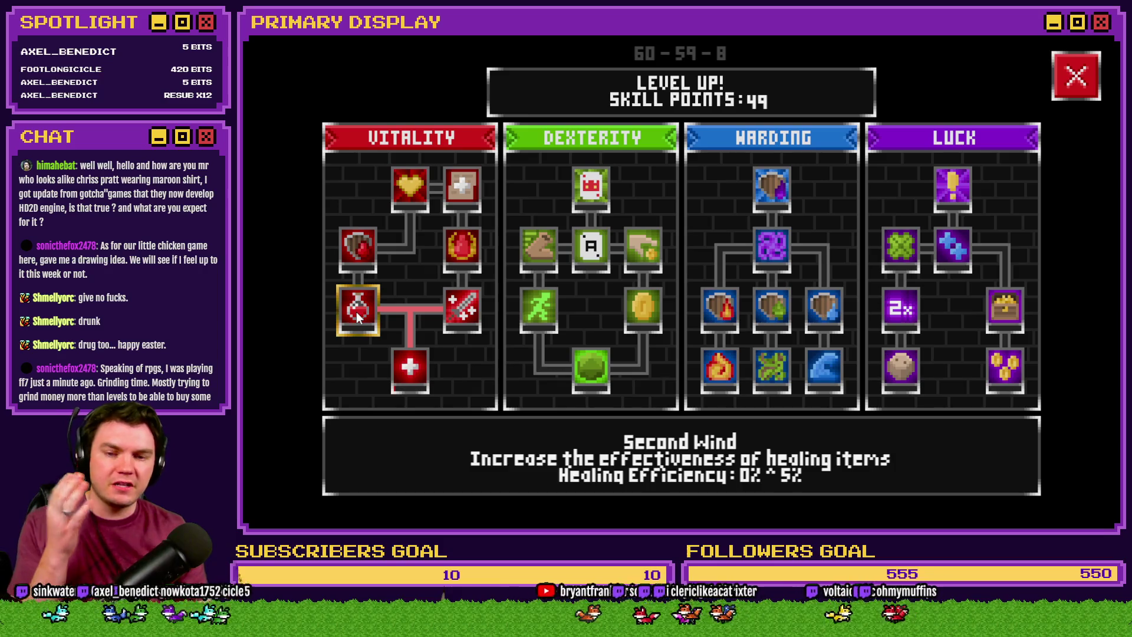
click(358, 315)
click(358, 316)
click(358, 315)
click(358, 316)
click(358, 316)
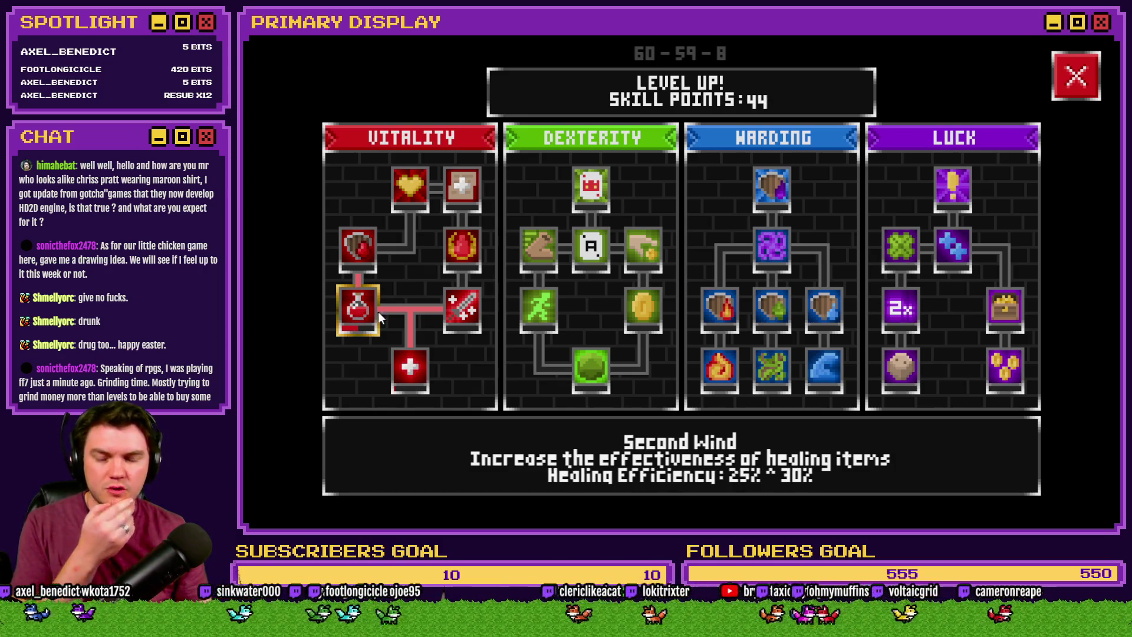
click(1072, 99)
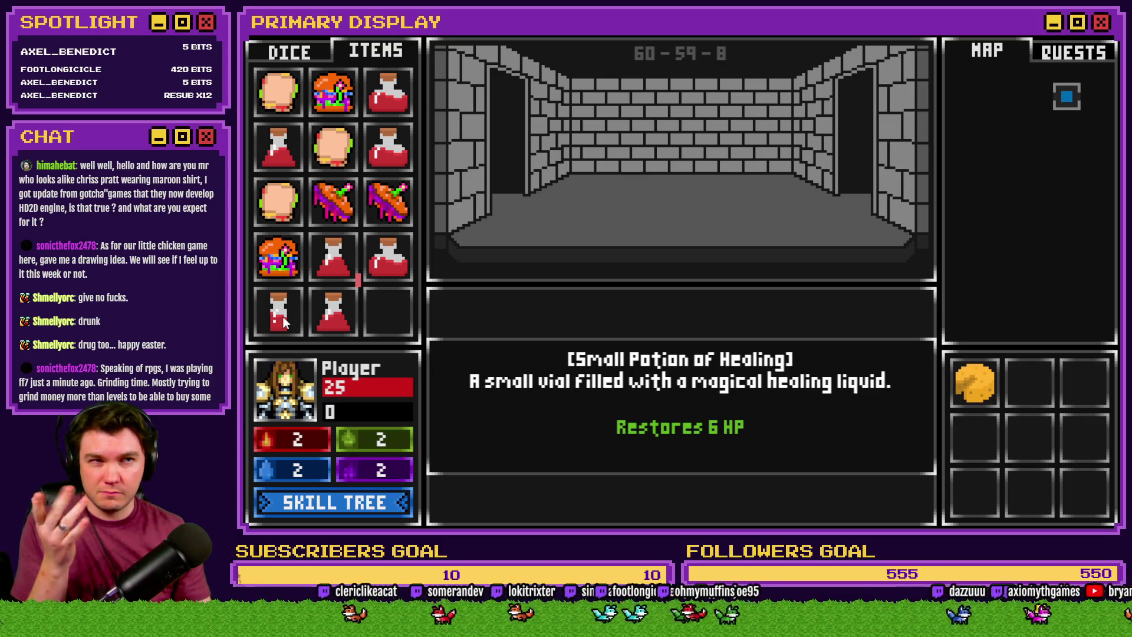
click(341, 493)
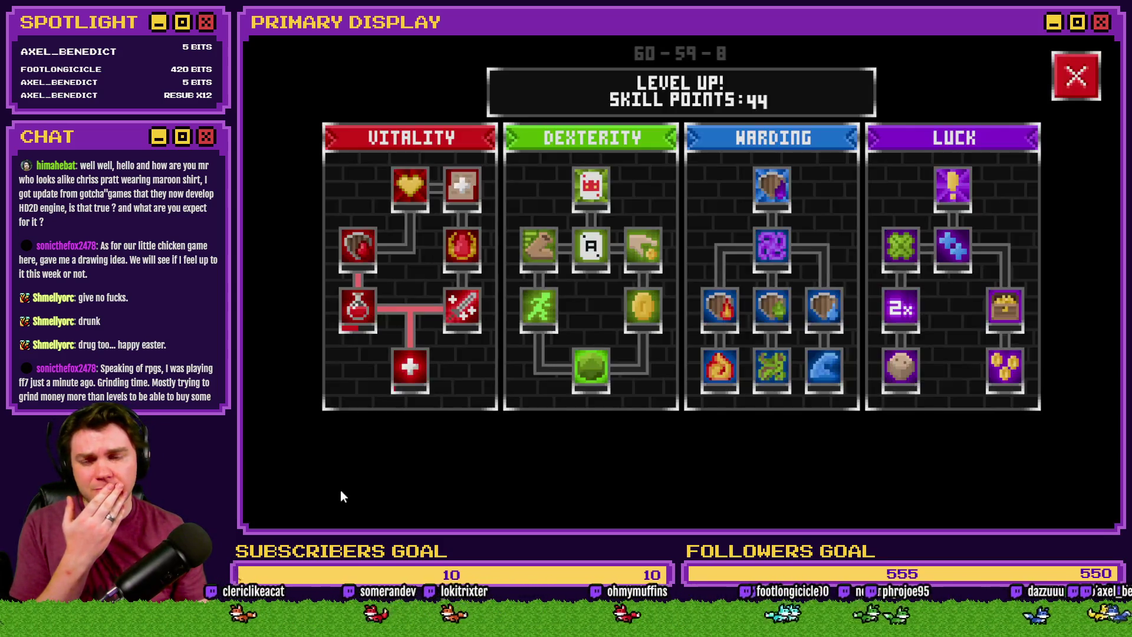
click(349, 319)
click(349, 318)
click(349, 319)
click(349, 318)
click(349, 318)
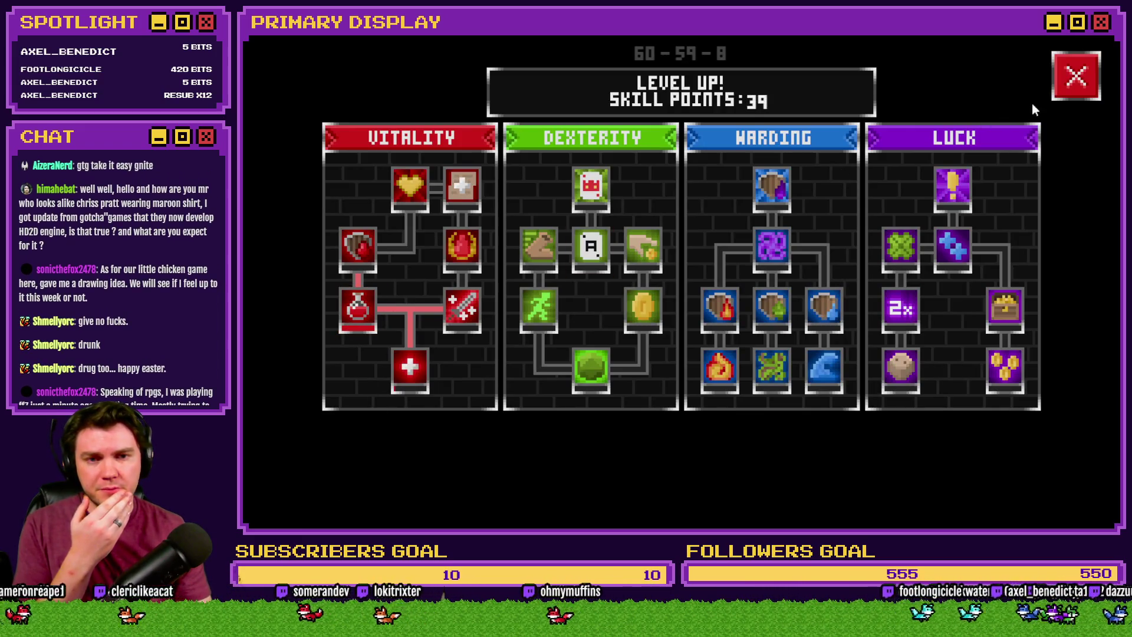
click(1072, 81)
mouse_move(273, 330)
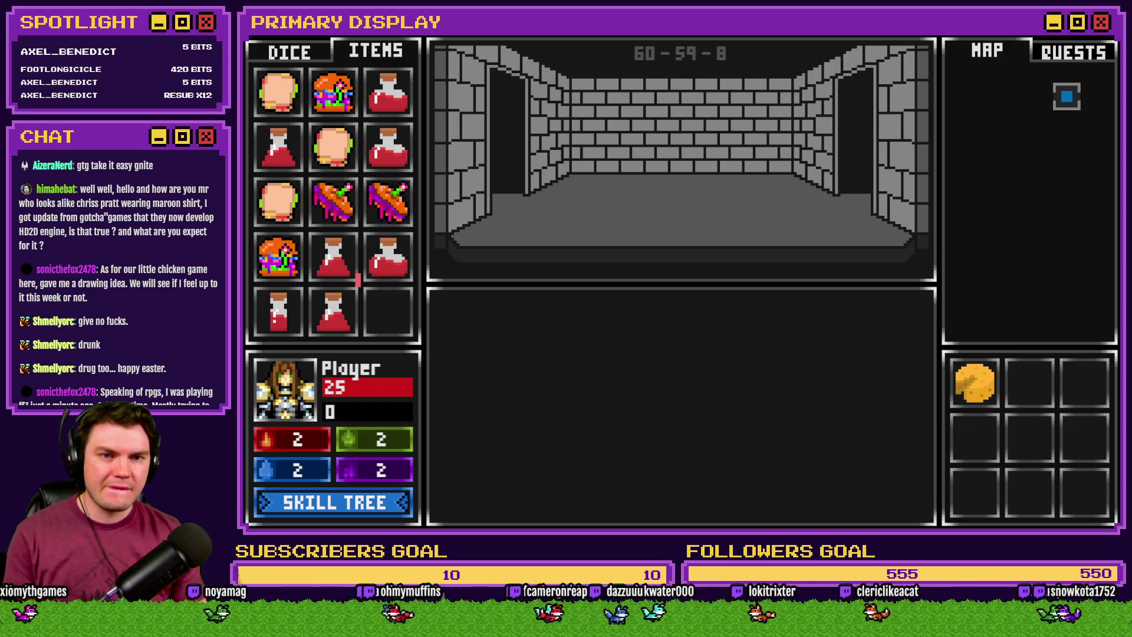
End the playtest, go to the forum thread in the browser, and dismiss the cookie notice
key(alt+F4)
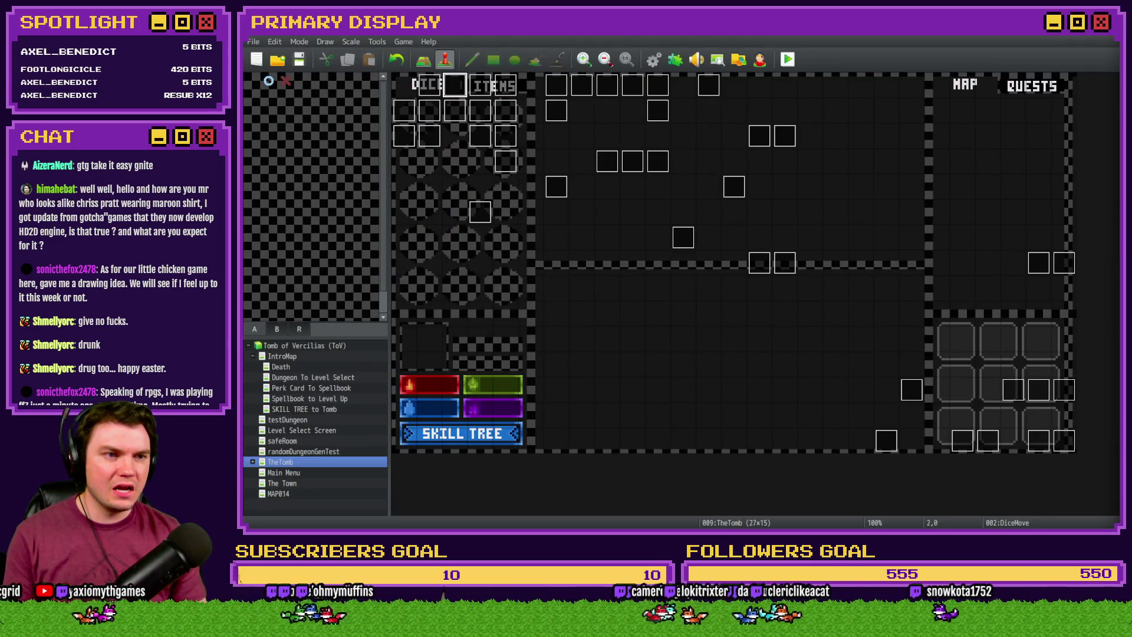
key(alt+Tab)
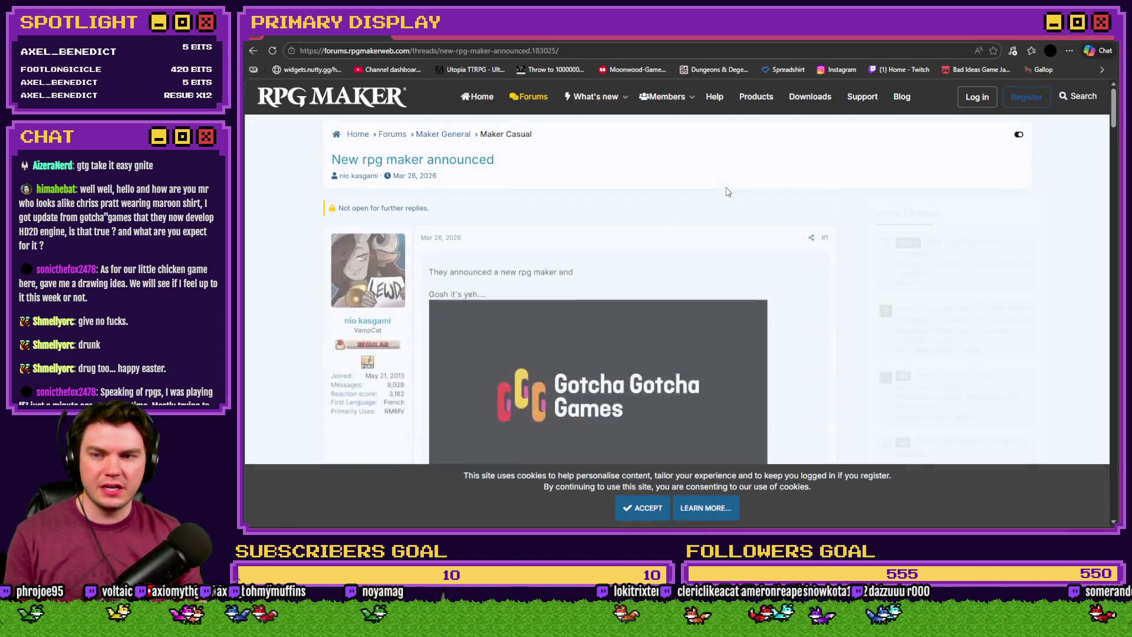
scroll(661, 288, down, 2)
click(643, 508)
Play the embedded teaser, skip ahead to 0:30, and open it on YouTube
click(598, 283)
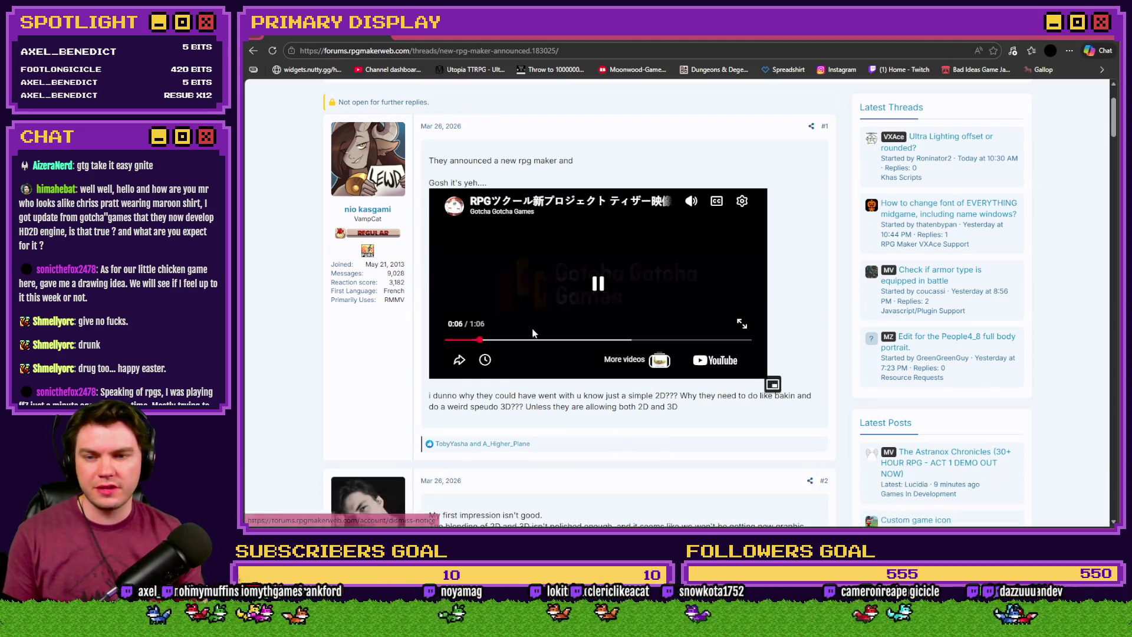
click(534, 341)
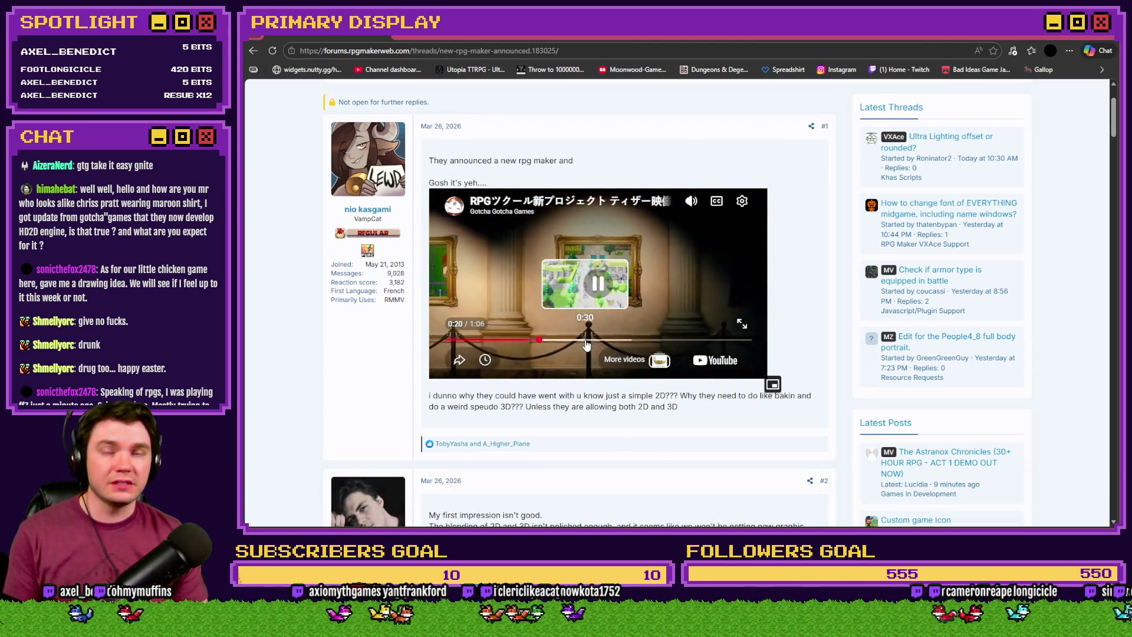
click(585, 341)
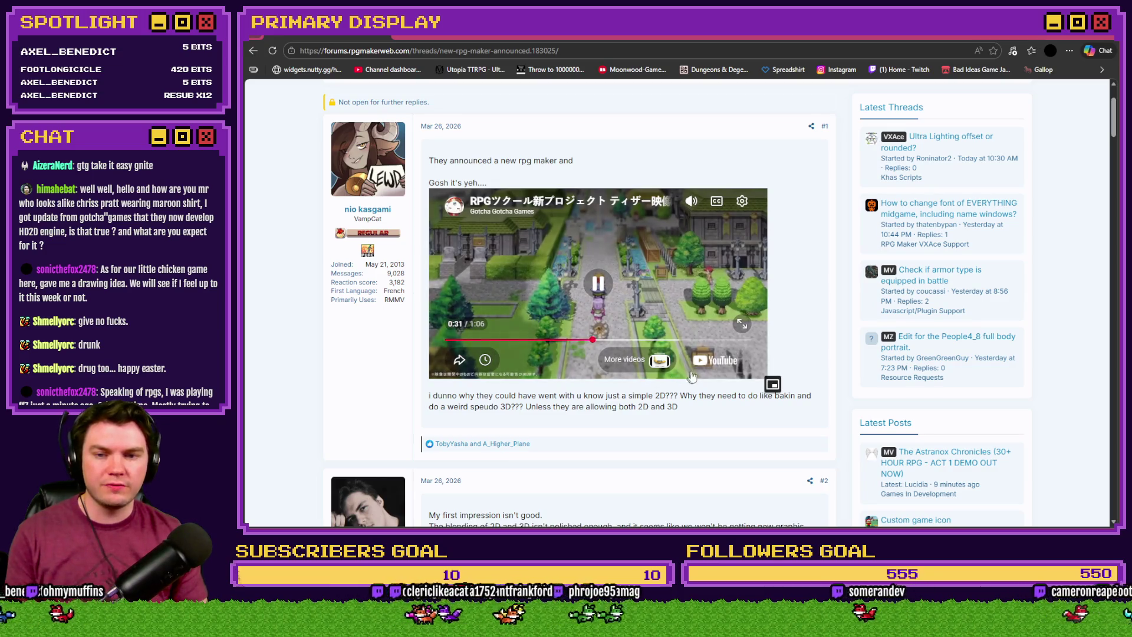
click(714, 364)
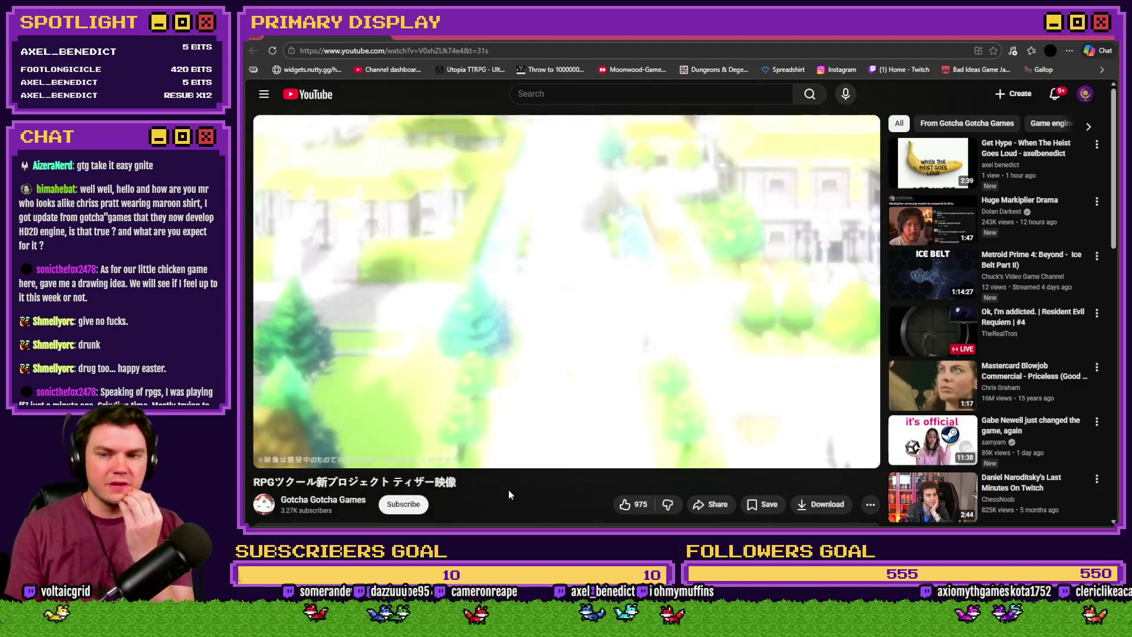
key(space)
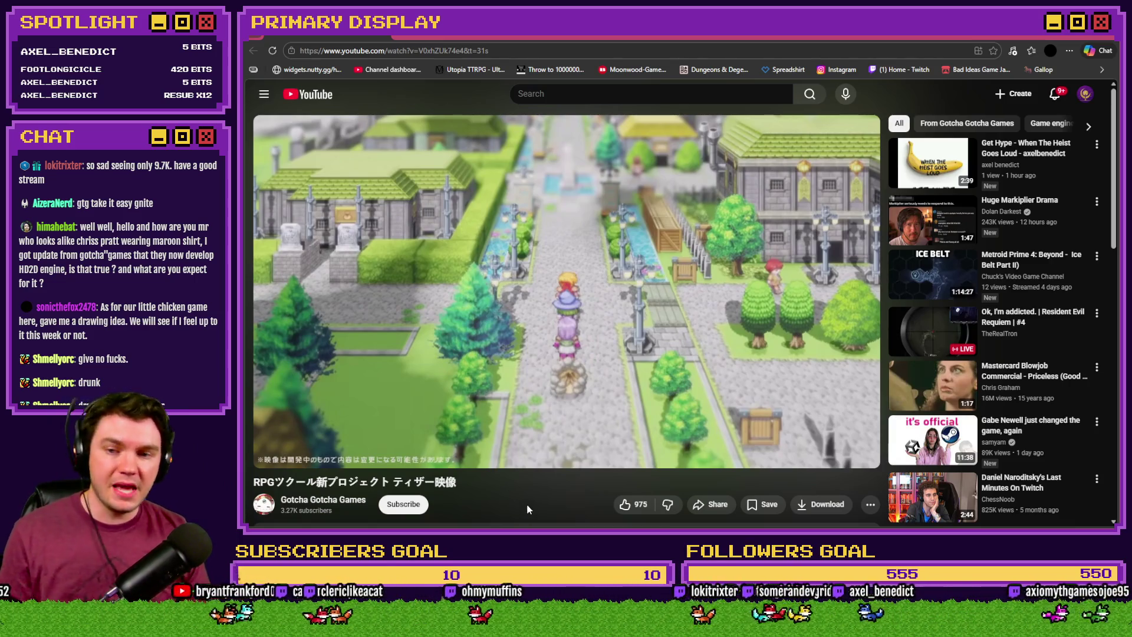
key(k)
key(k)
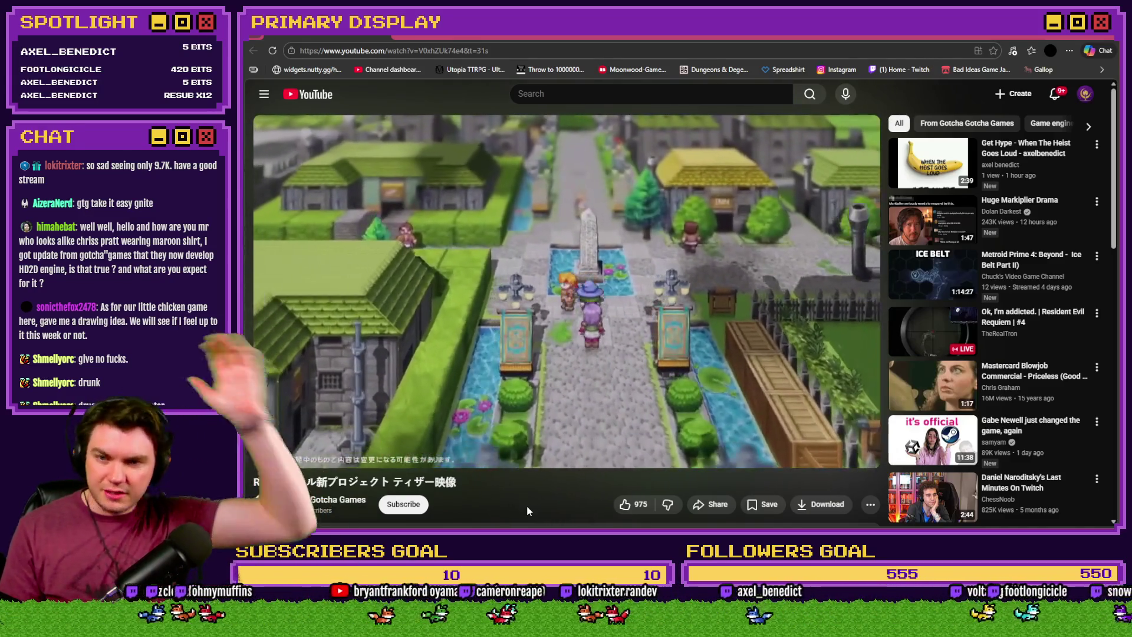
key(k)
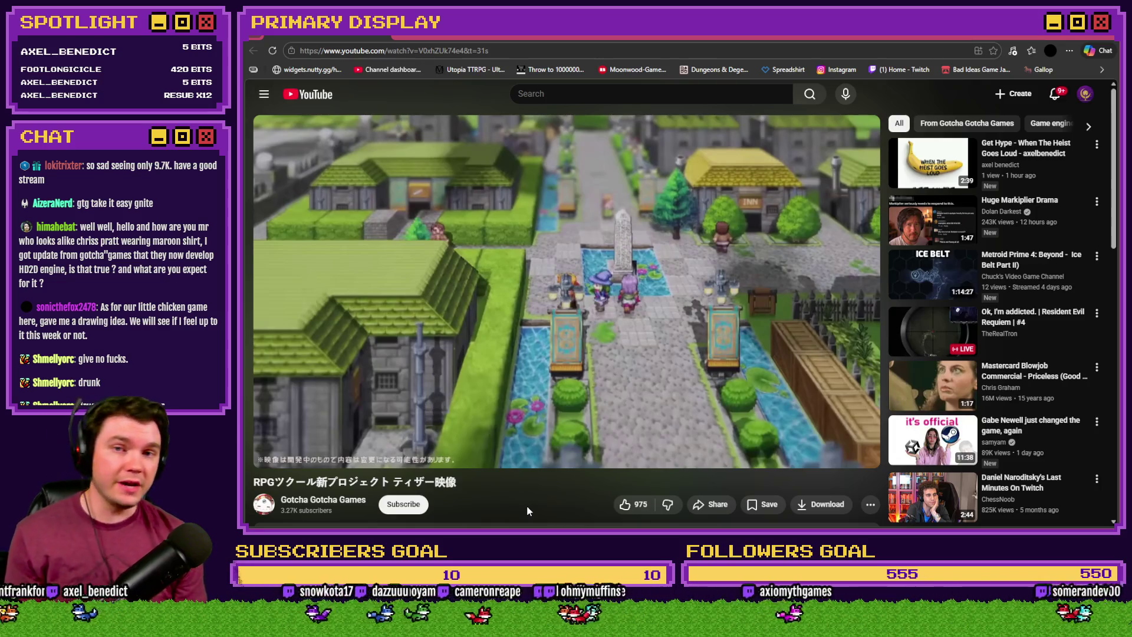
key(space)
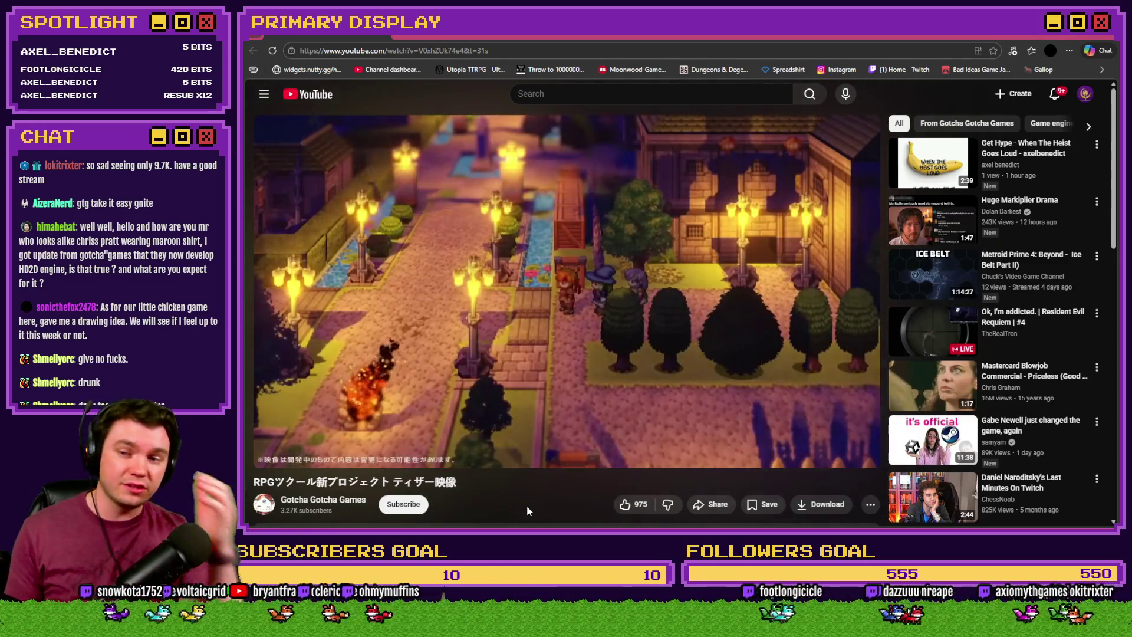
Pause and resume the teaser, then rewind it from 0:53 back to 0:18
key(space)
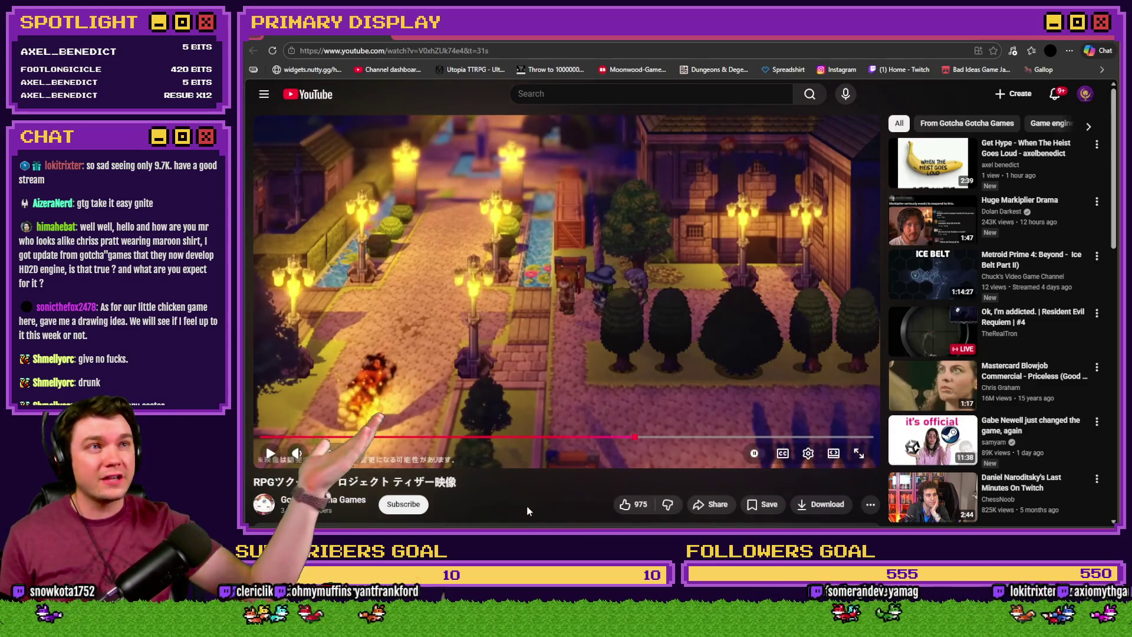
key(space)
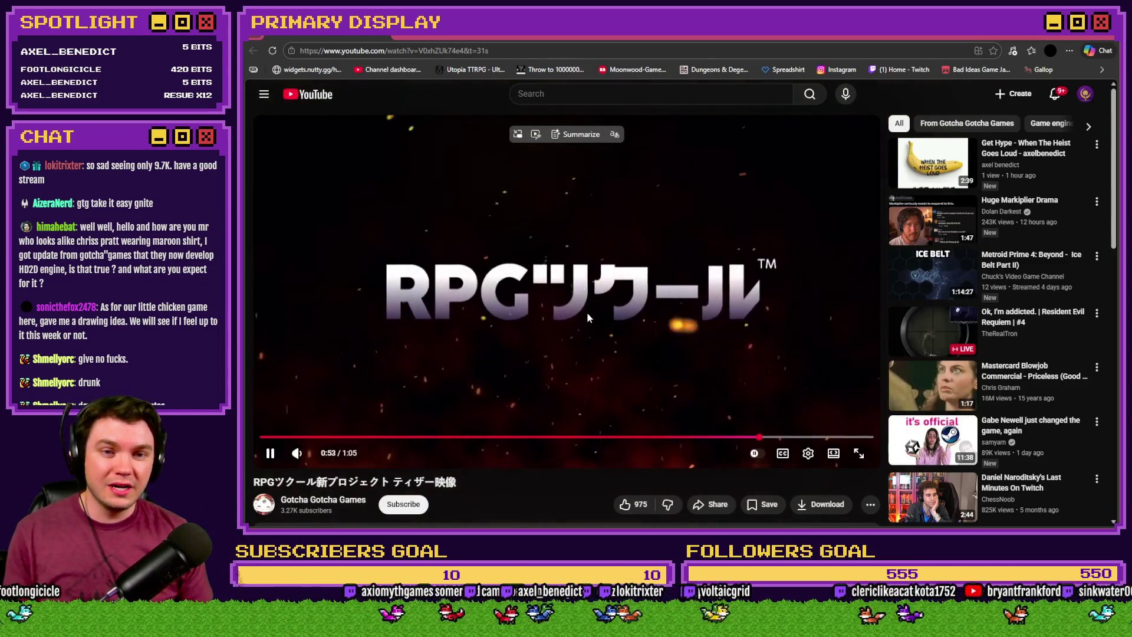
click(587, 312)
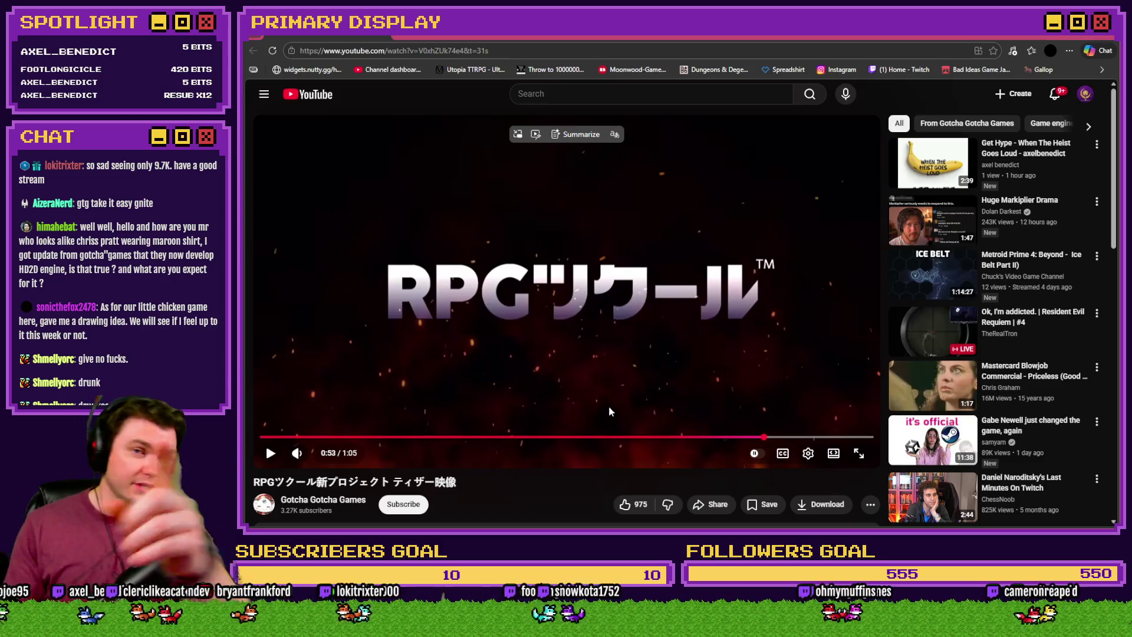
click(571, 438)
click(529, 440)
mouse_move(529, 441)
mouse_down()
mouse_move(431, 441)
mouse_move(571, 439)
mouse_up()
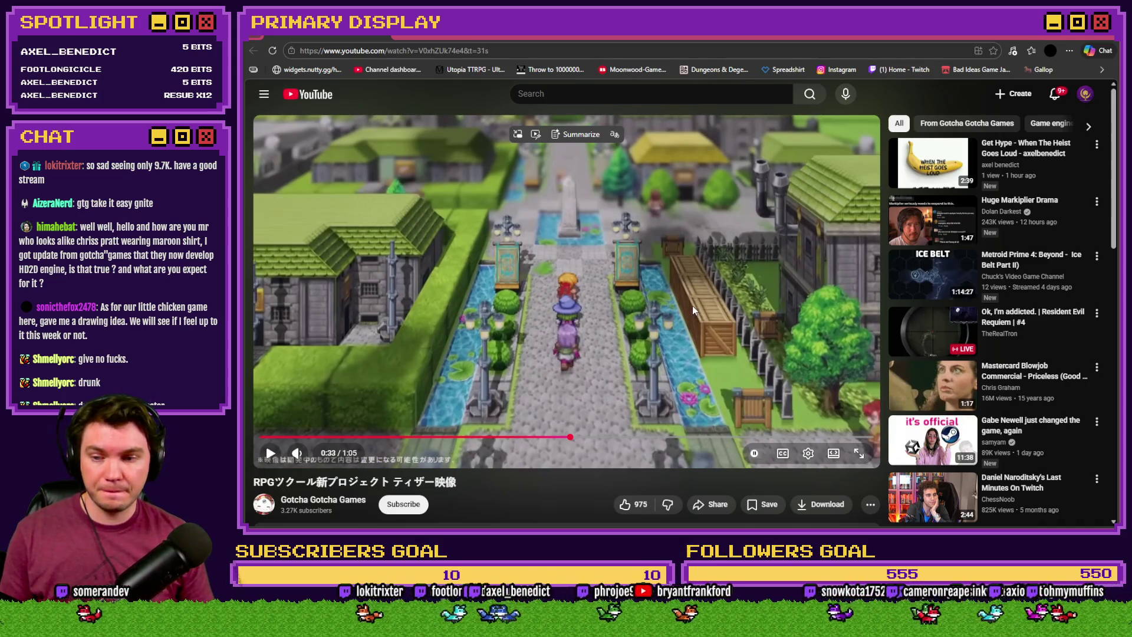
Like the teaser, subscribe to Gotcha Gotcha Games, and briefly check the RPG Maker editor
click(624, 505)
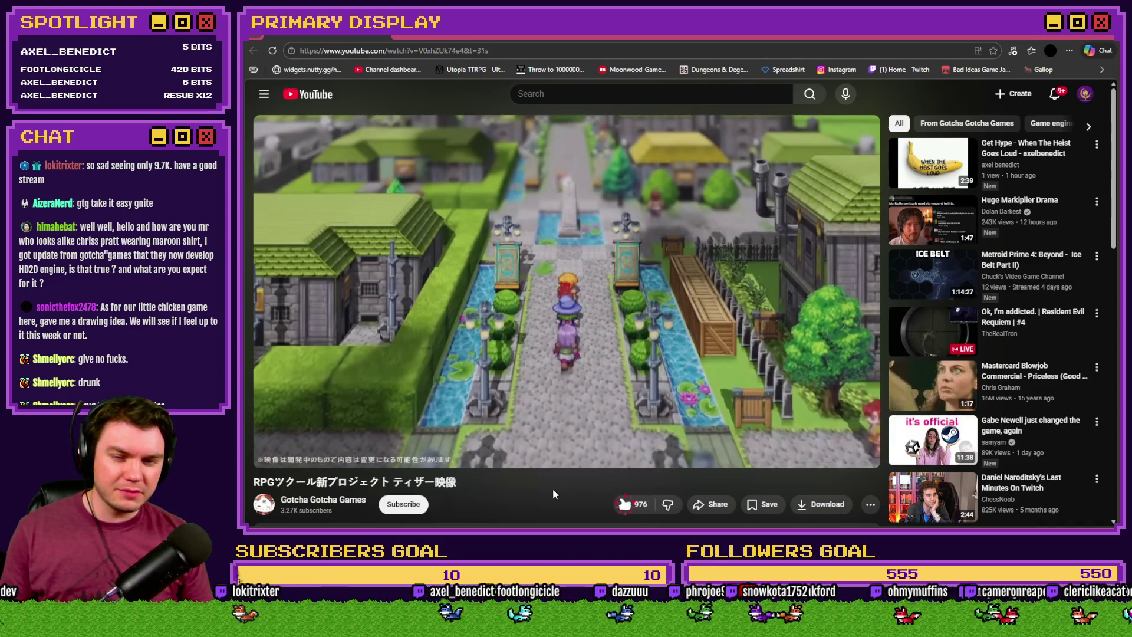
click(406, 505)
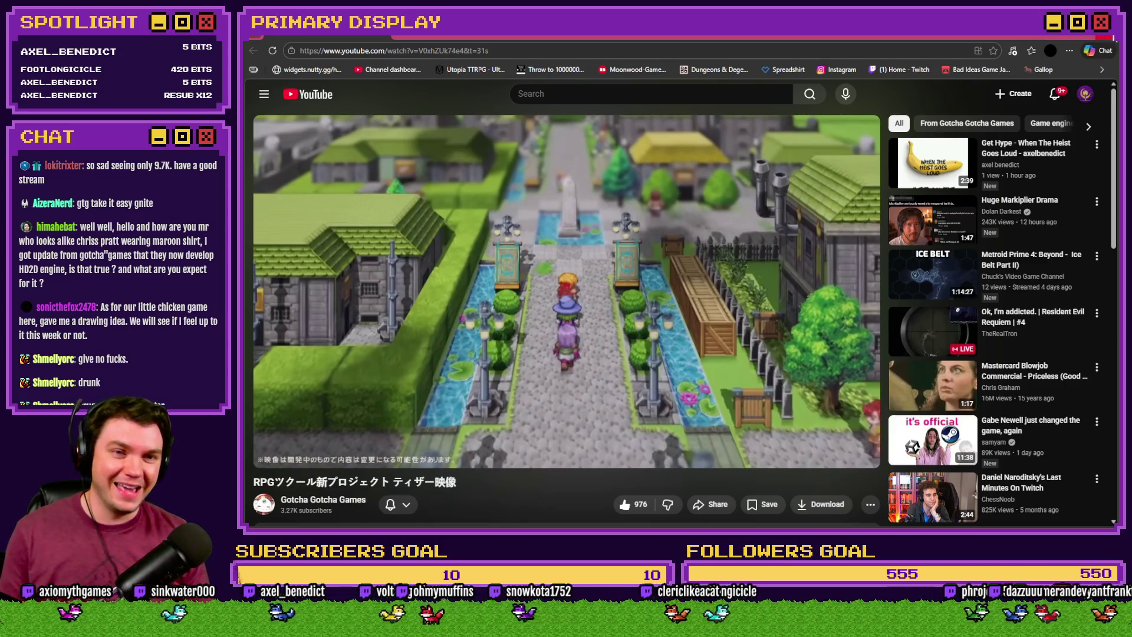
key(alt+Tab)
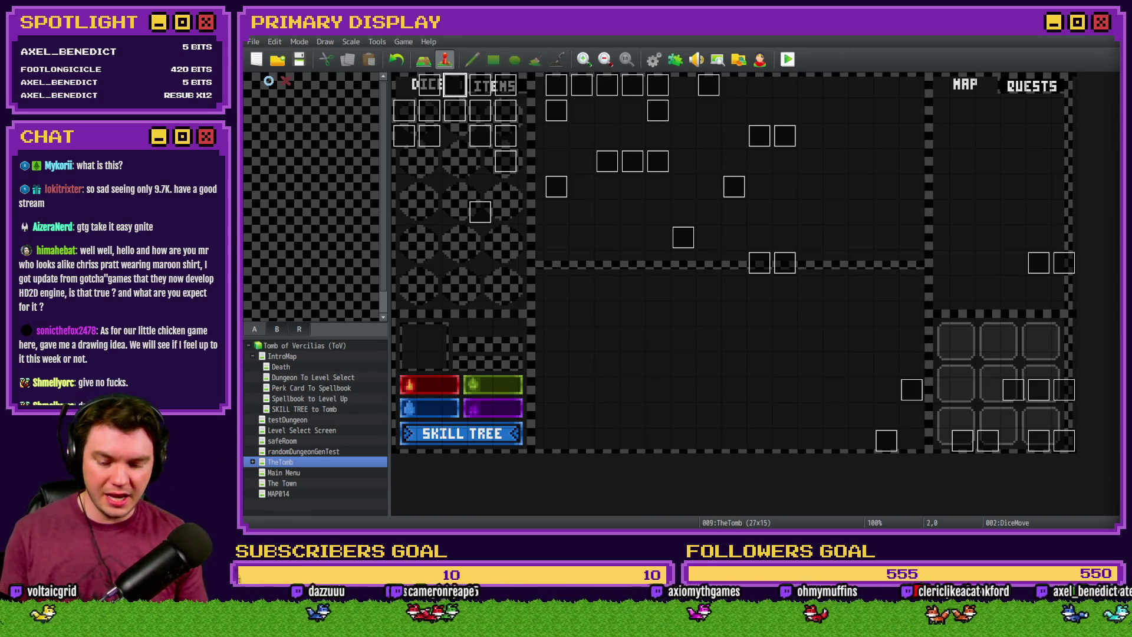
key(alt+Tab)
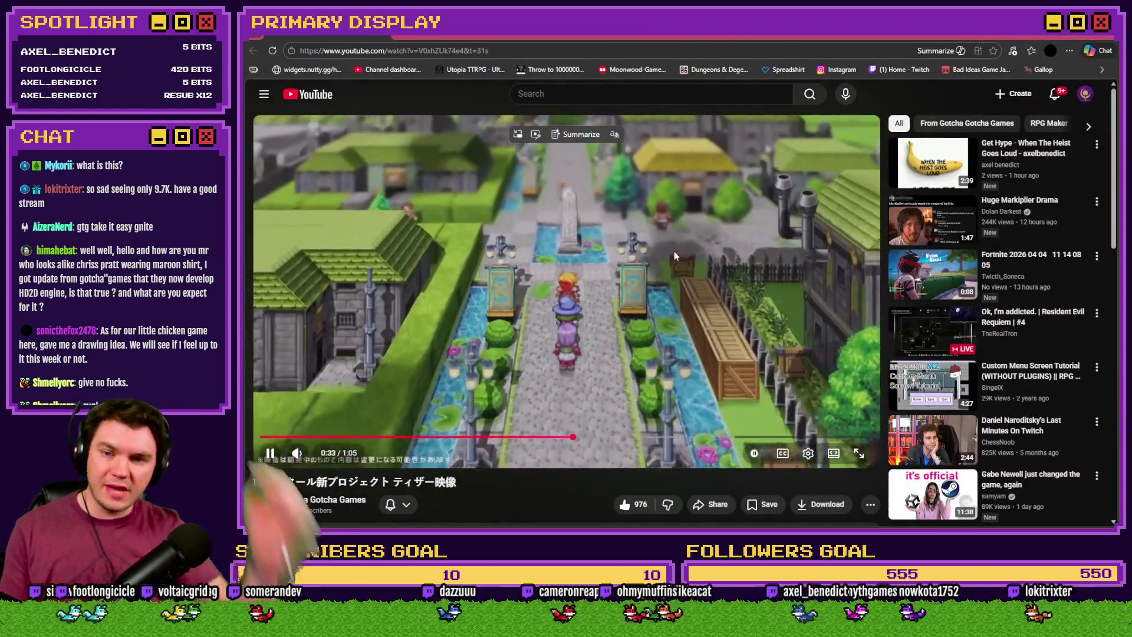
click(491, 436)
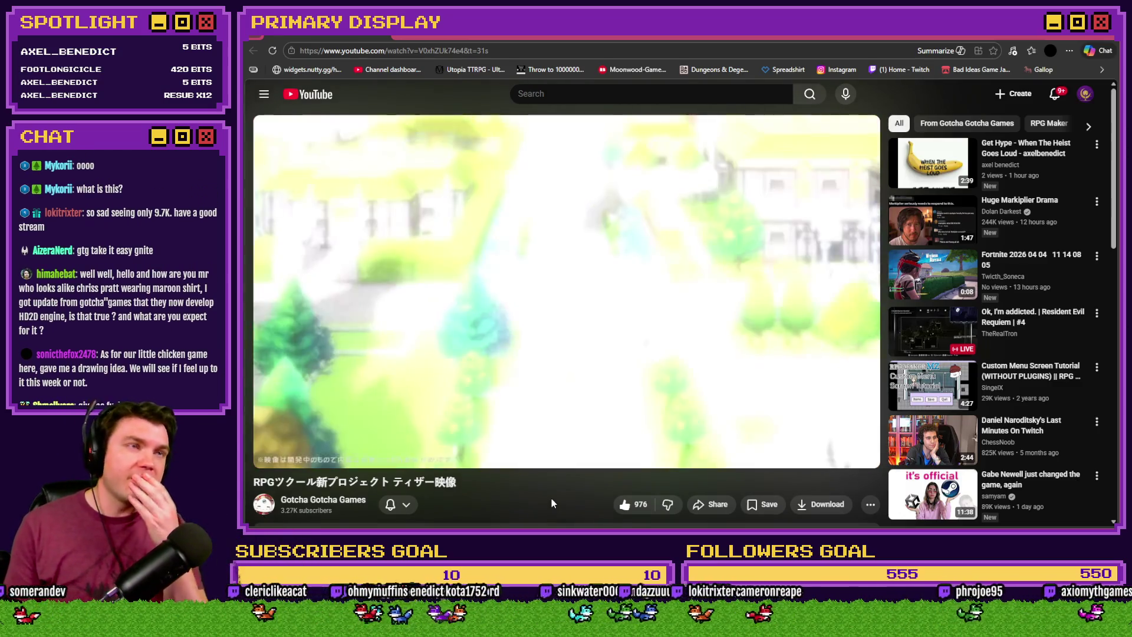
key(space)
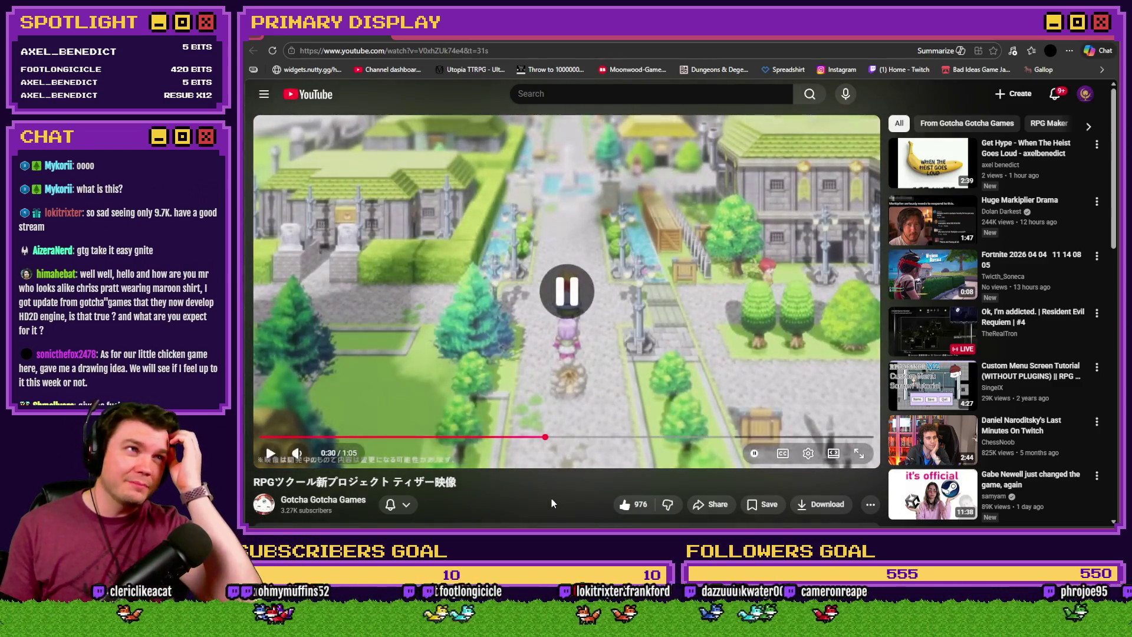
key(space)
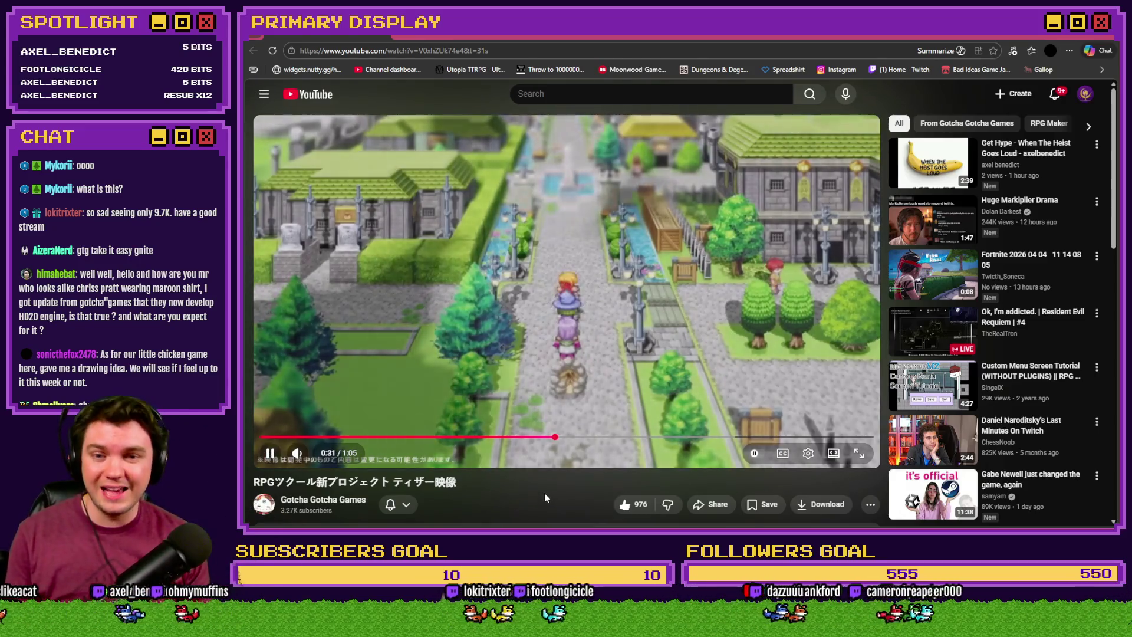
key(space)
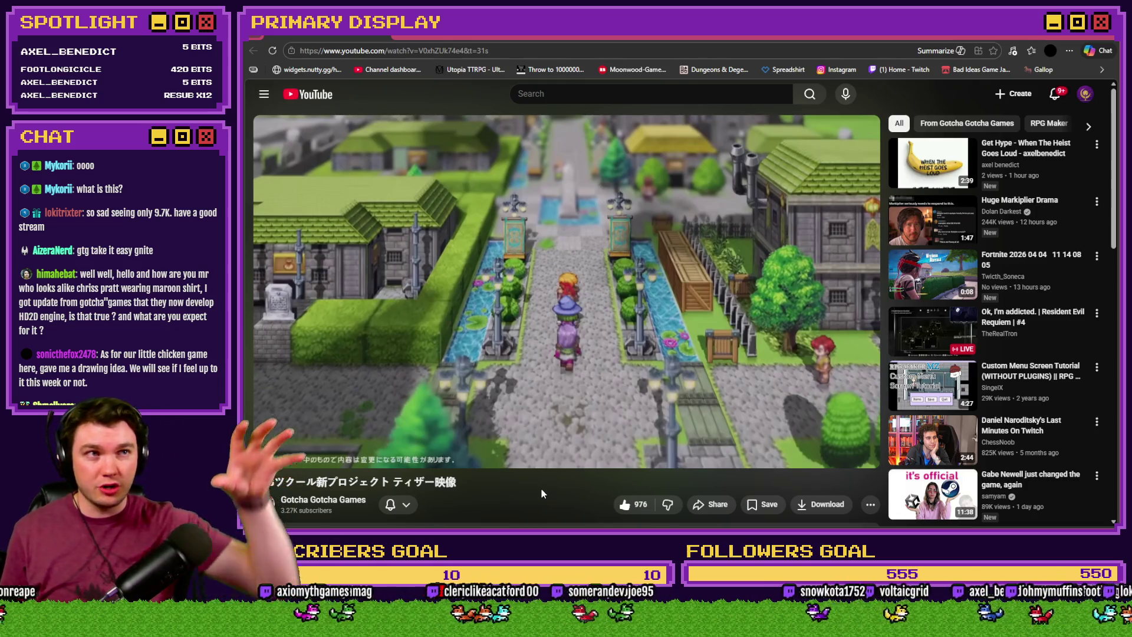
key(space)
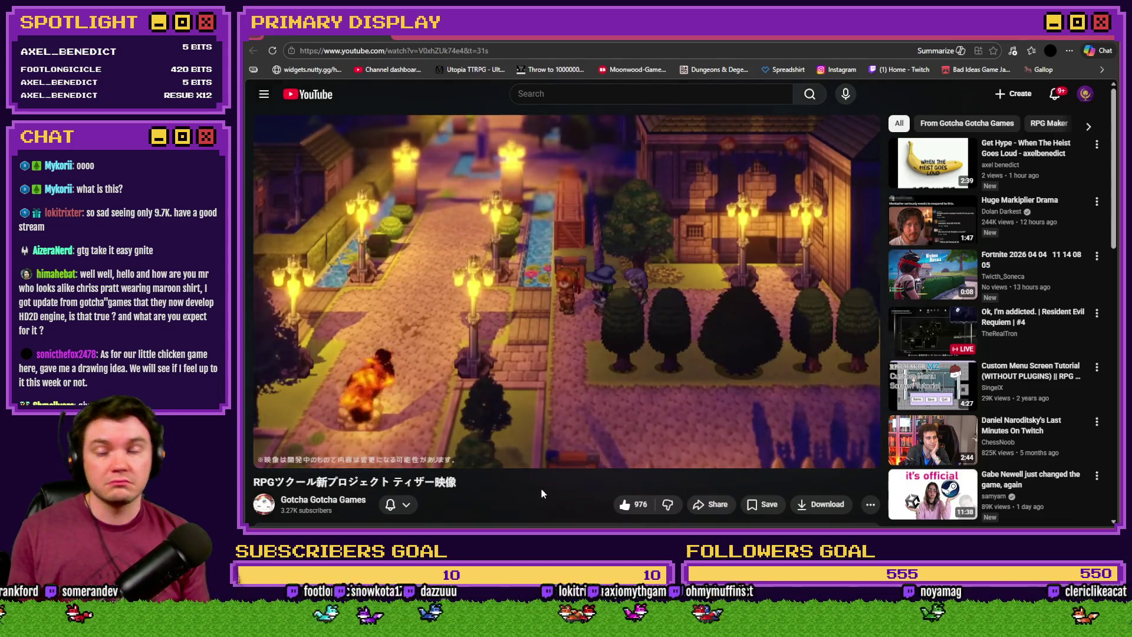
key(j)
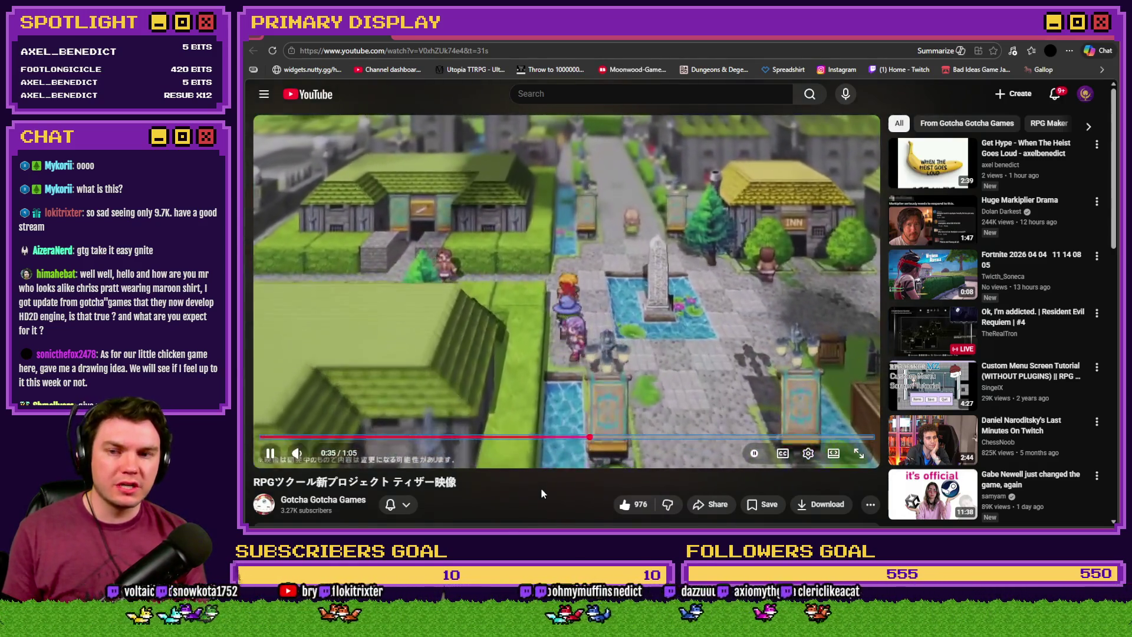
key(Left)
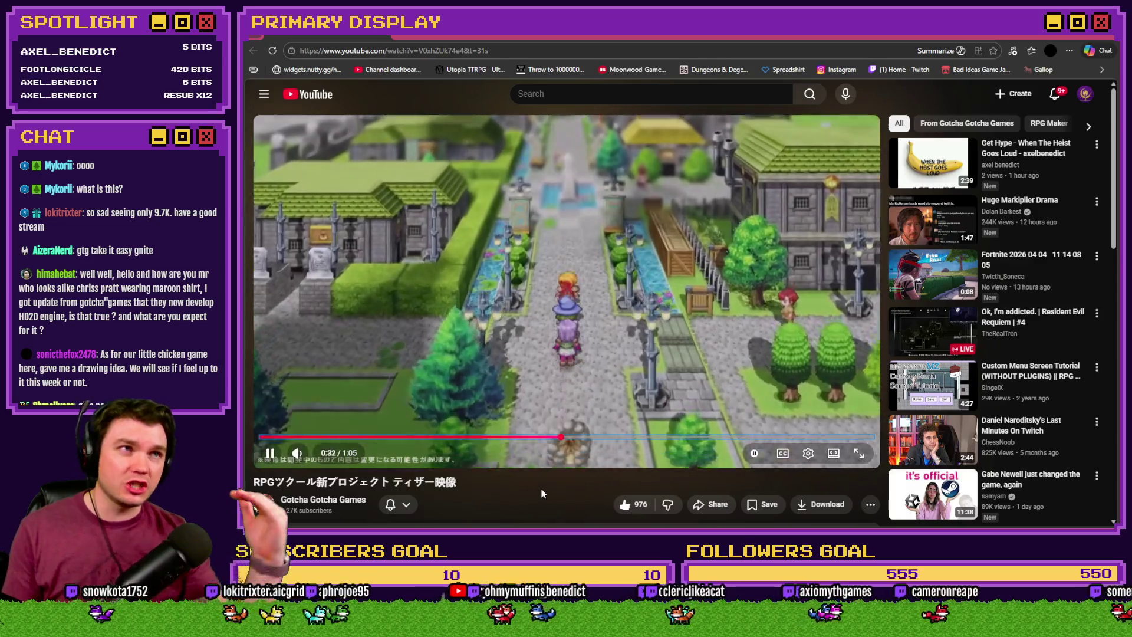
key(k)
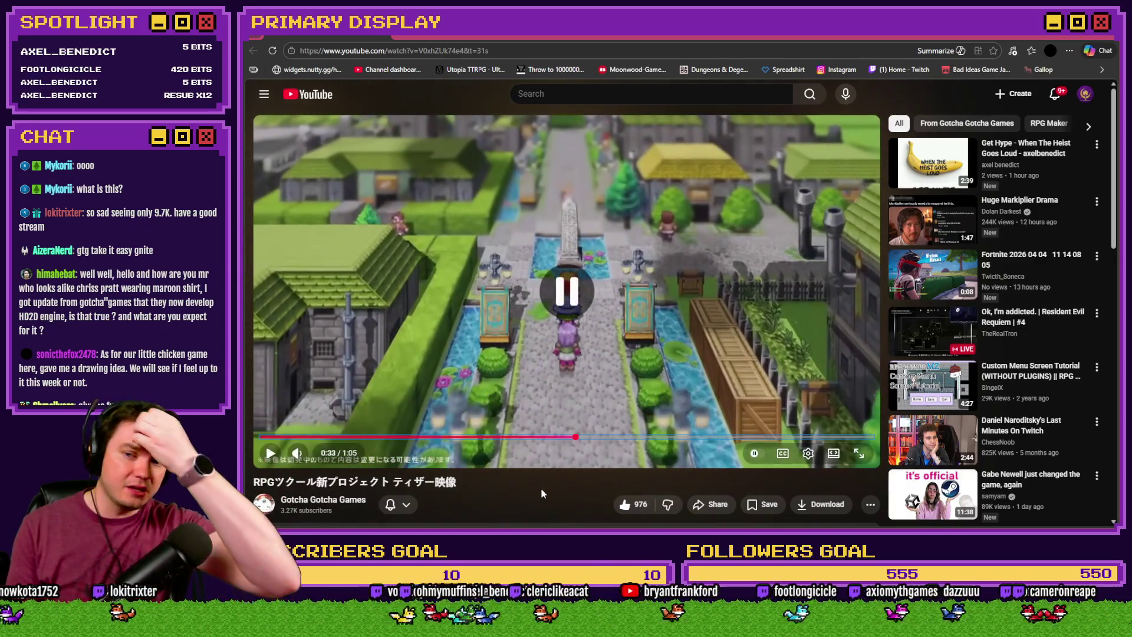
key(k)
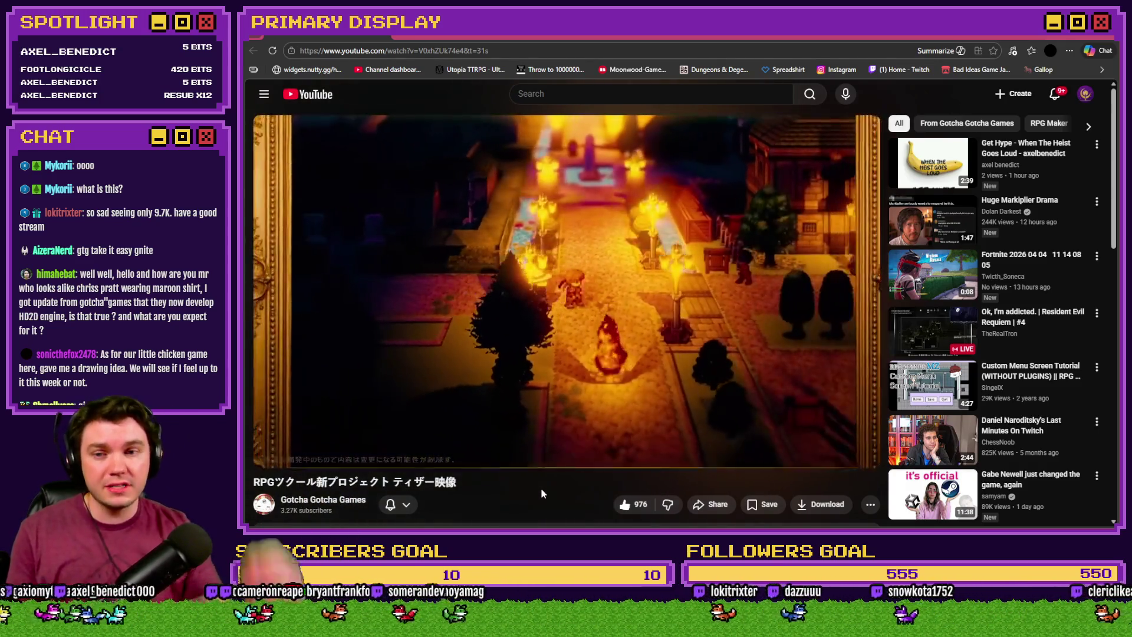
key(space)
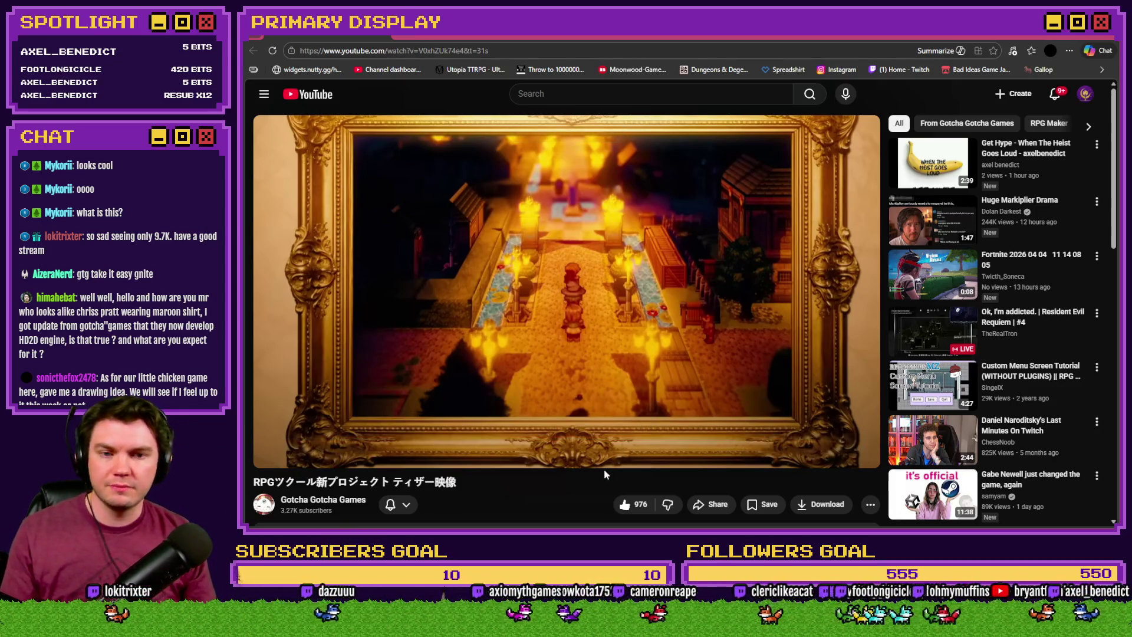
Expand the teaser's full description, scroll back up to the player, and resume the video
scroll(590, 466, down, 3)
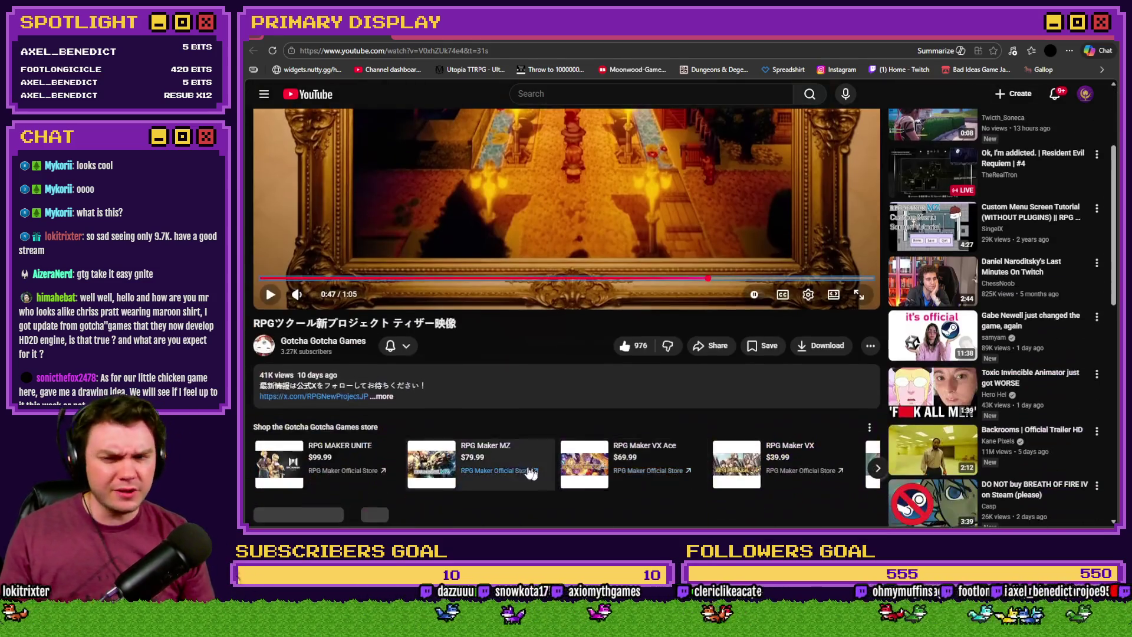
click(416, 401)
scroll(407, 395, down, 4)
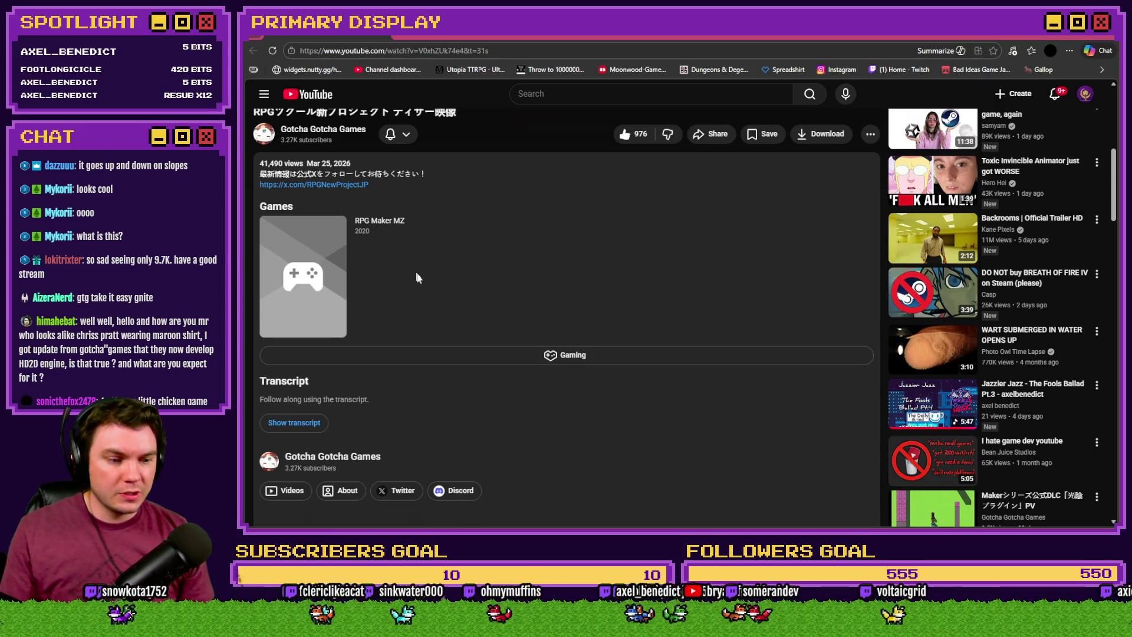
scroll(427, 305, up, 5)
scroll(426, 305, up, 2)
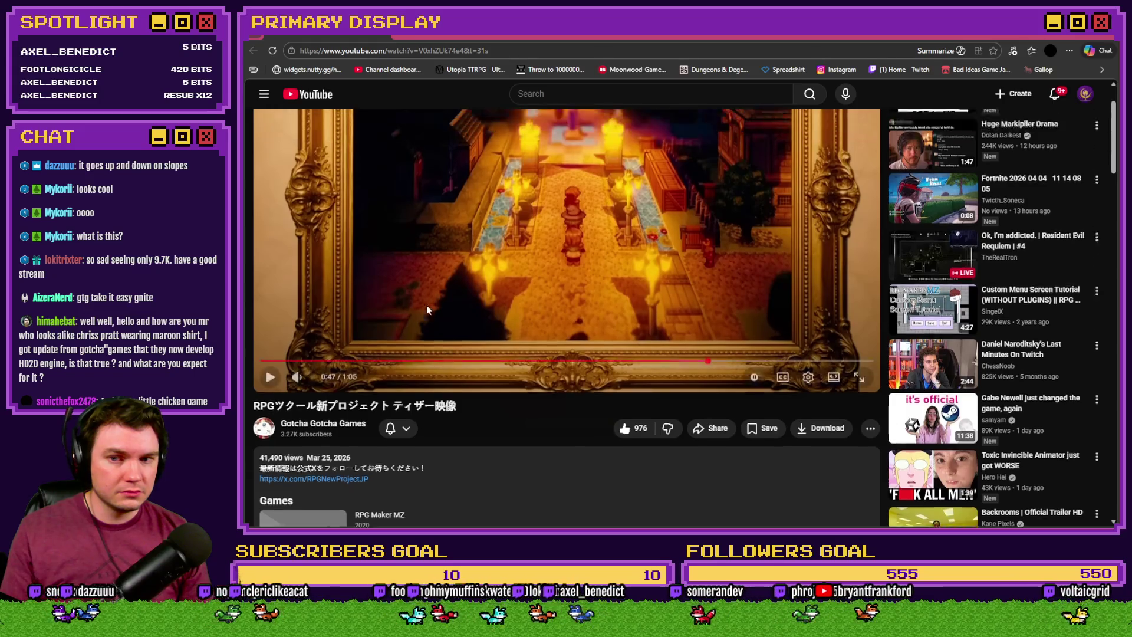
click(464, 292)
Rewind the teaser to about 0:31 and slow playback to 0.5x speed
key(Left)
key(Left)
key(Left)
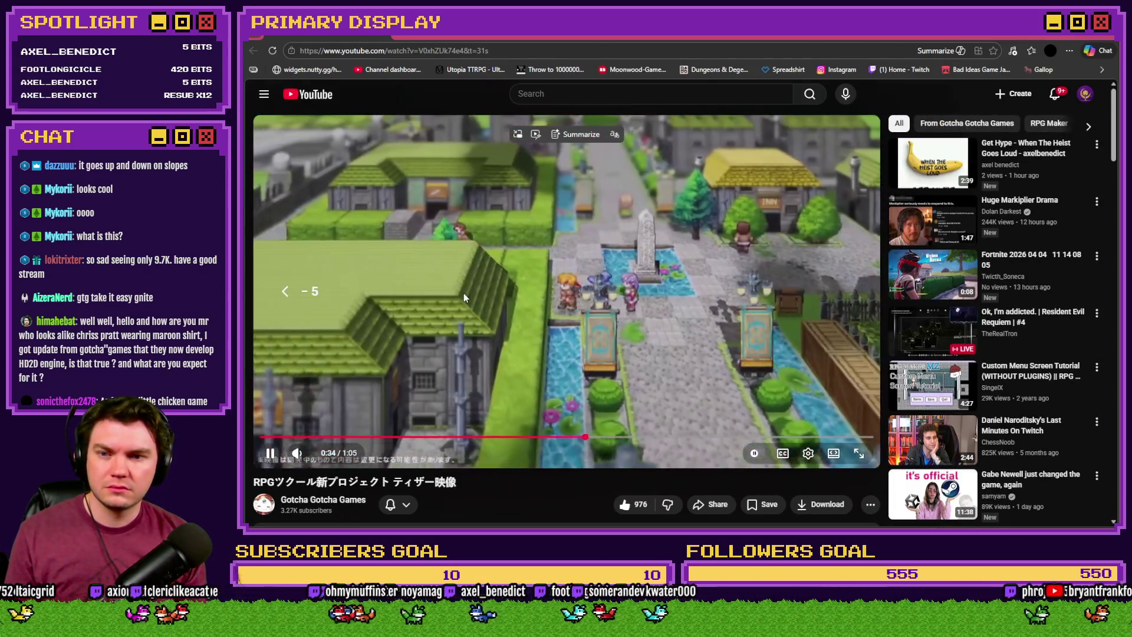
key(Left)
key(Left)
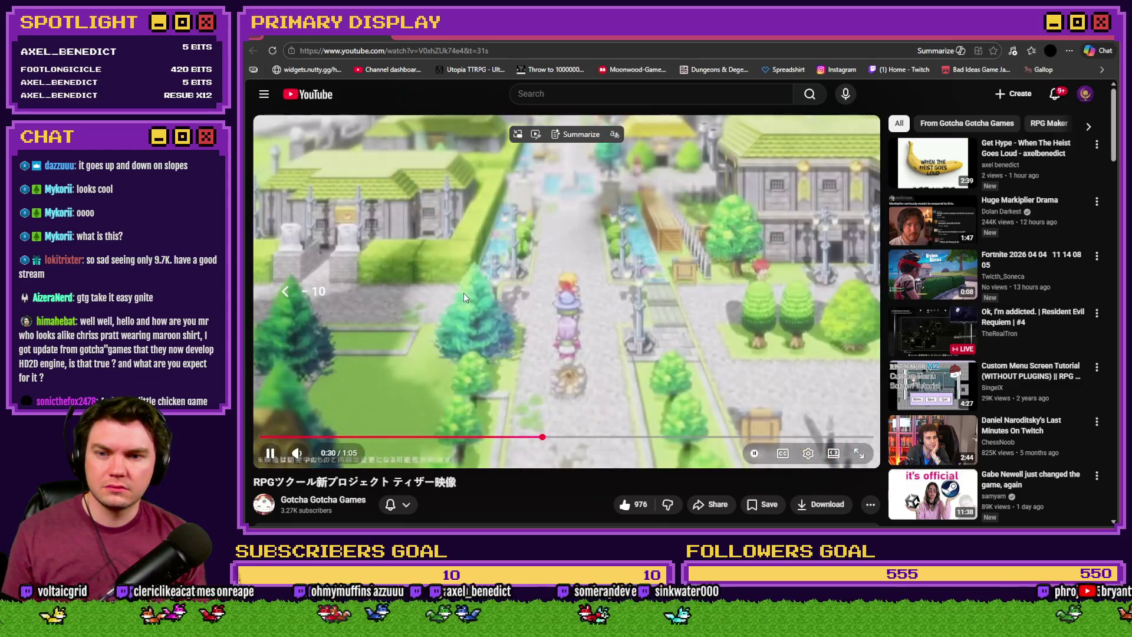
key(Right)
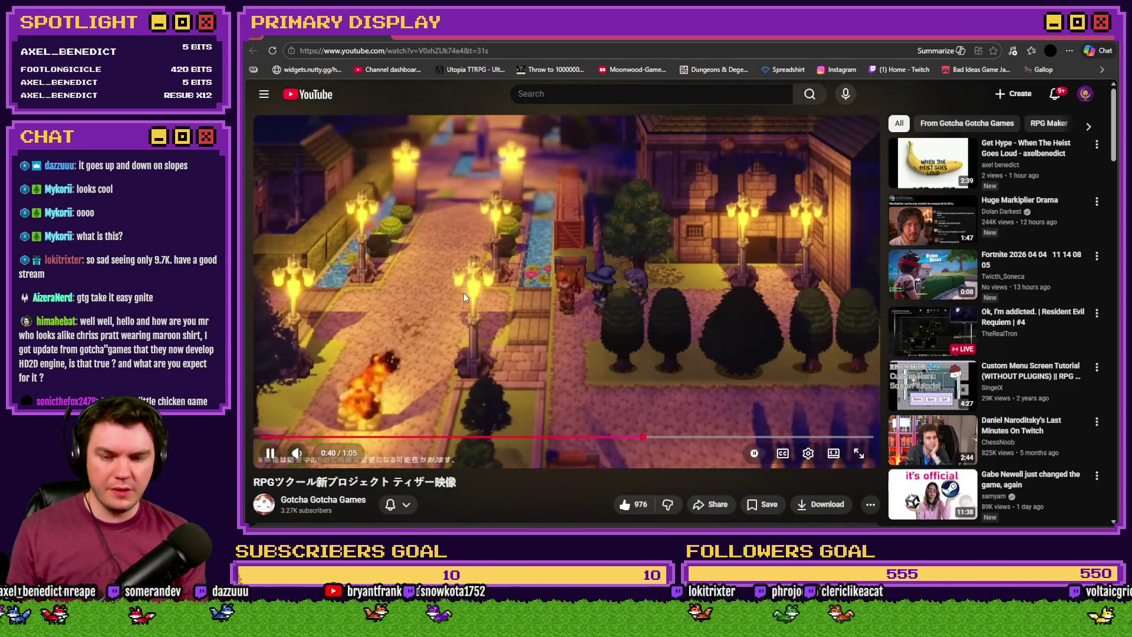
key(shift+comma)
key(shift+comma)
key(shift+comma)
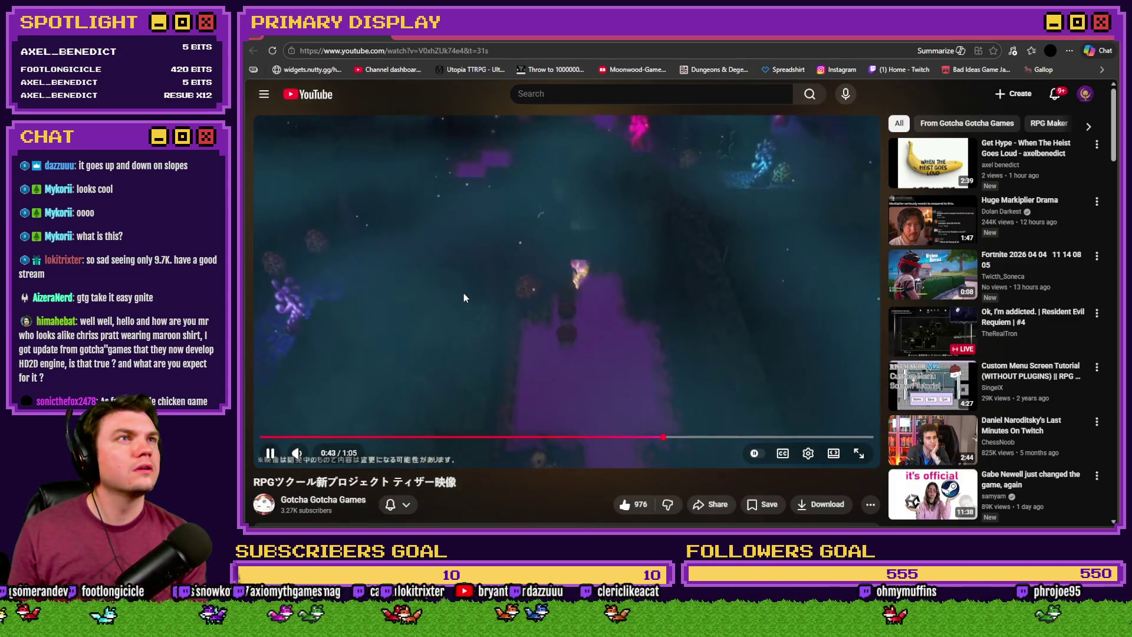
Pause the teaser and step frame by frame between the lit town scene at 0:42 and the dark cave at 0:43
key(space)
key(comma)
key(comma)
key(comma)
key(comma)
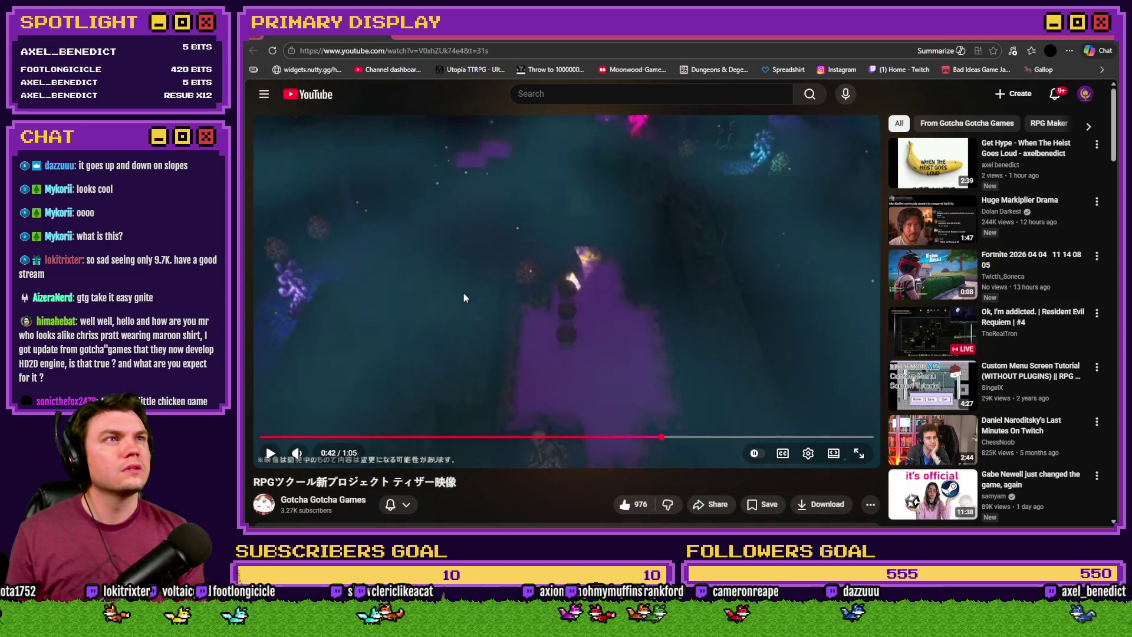
key(period)
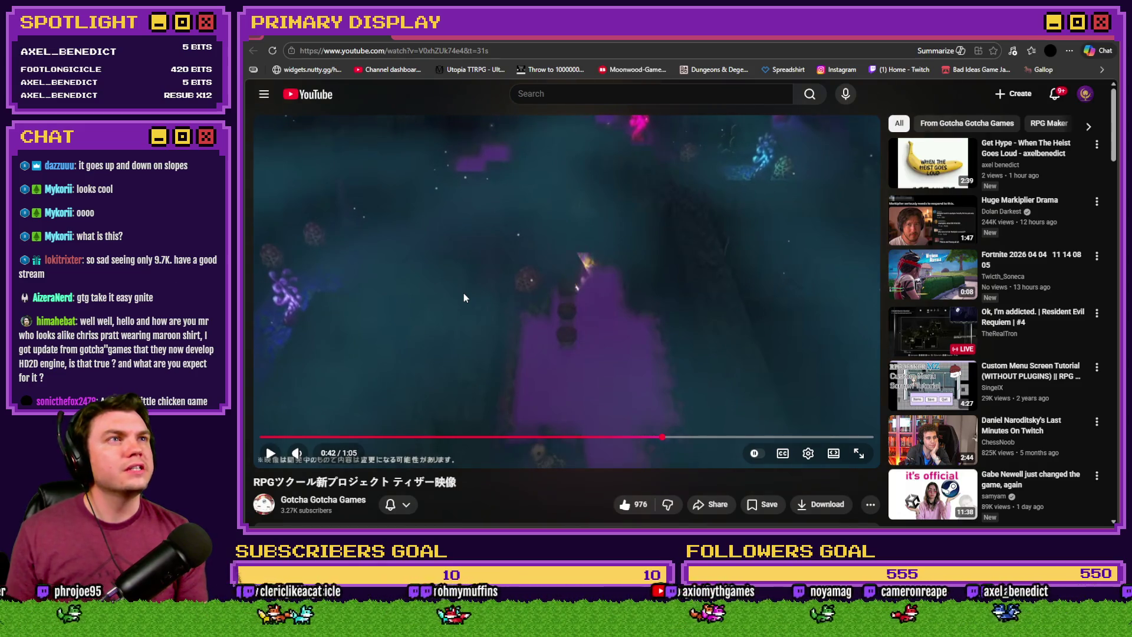
key(period)
key(comma)
key(comma)
key(comma)
key(comma)
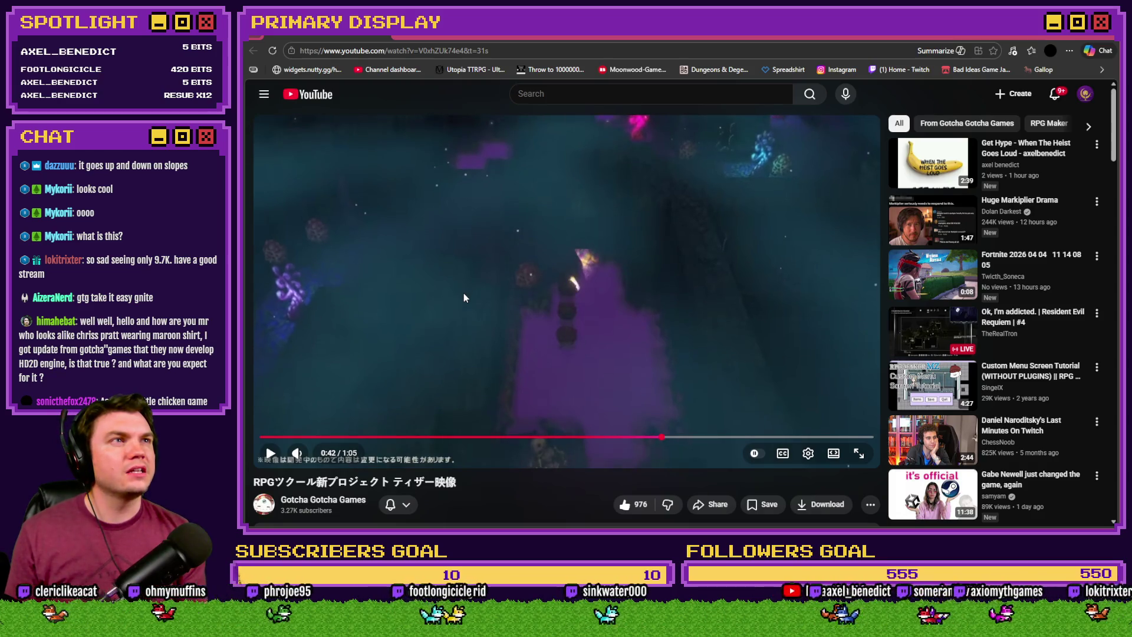
key(period)
key(period)
key(period)
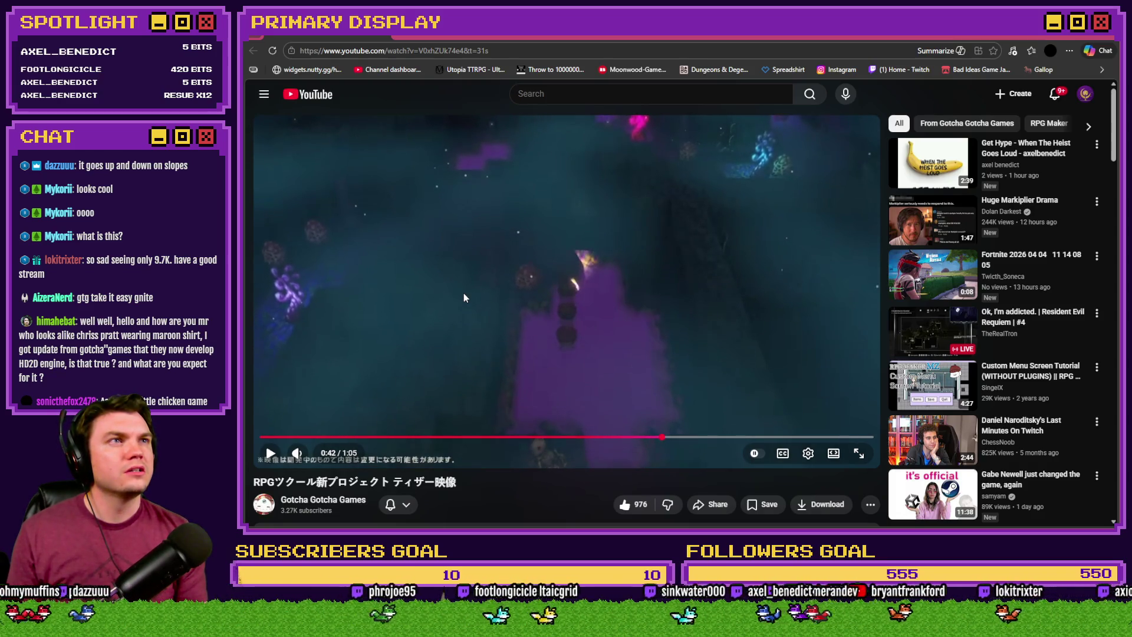
key(period)
key(period)
key(period)
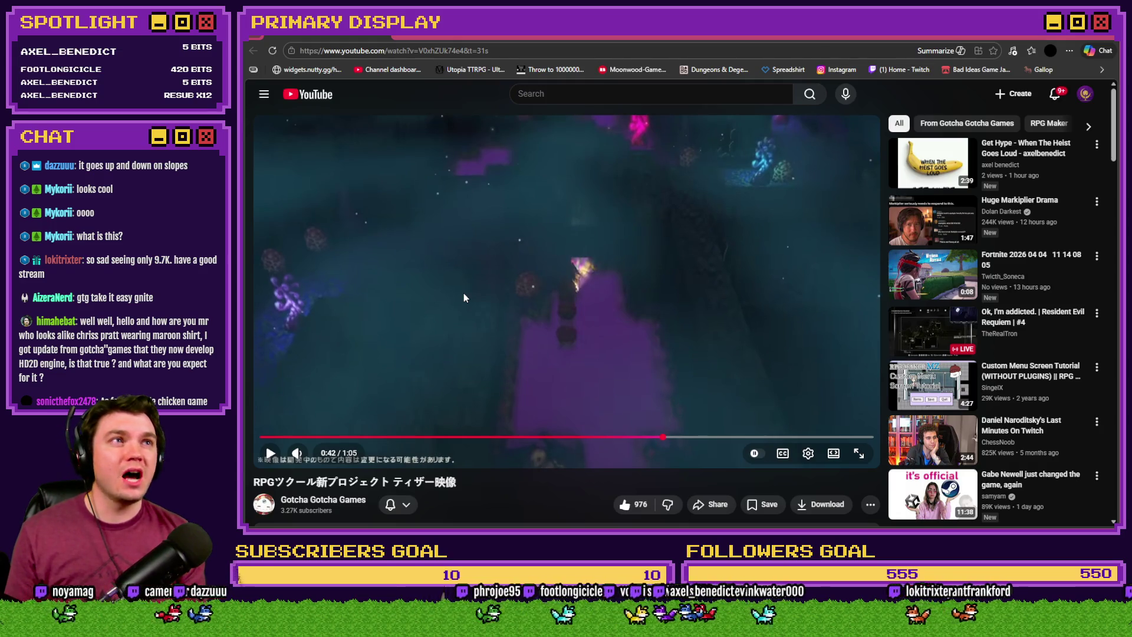
key(comma)
key(comma)
key(comma)
key(comma)
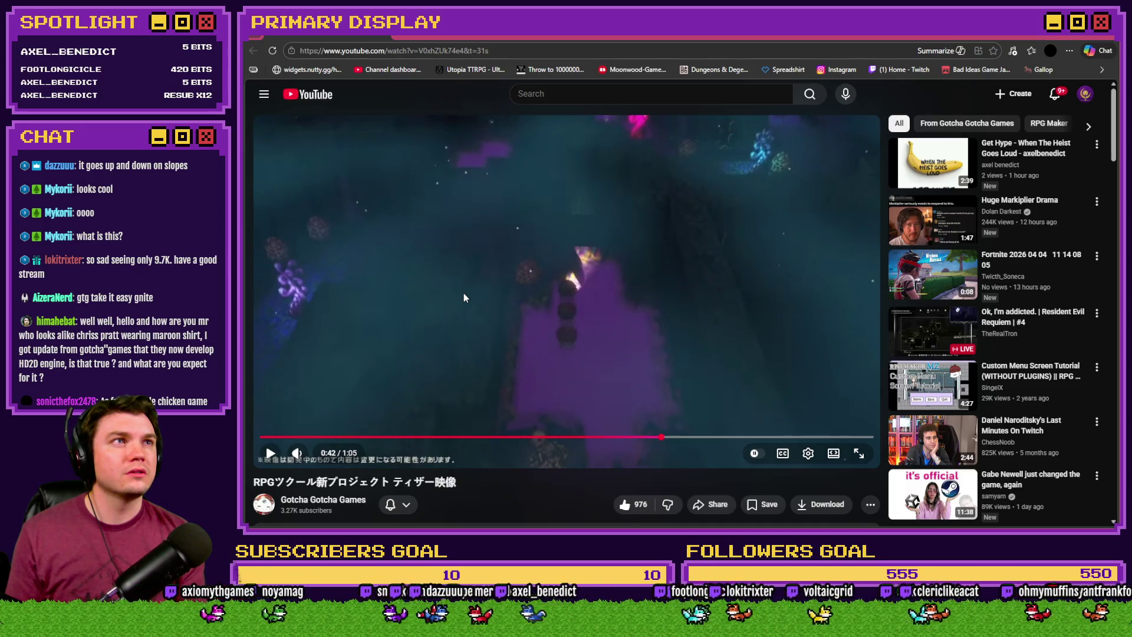
key(period)
key(period)
key(period)
key(comma)
key(comma)
key(comma)
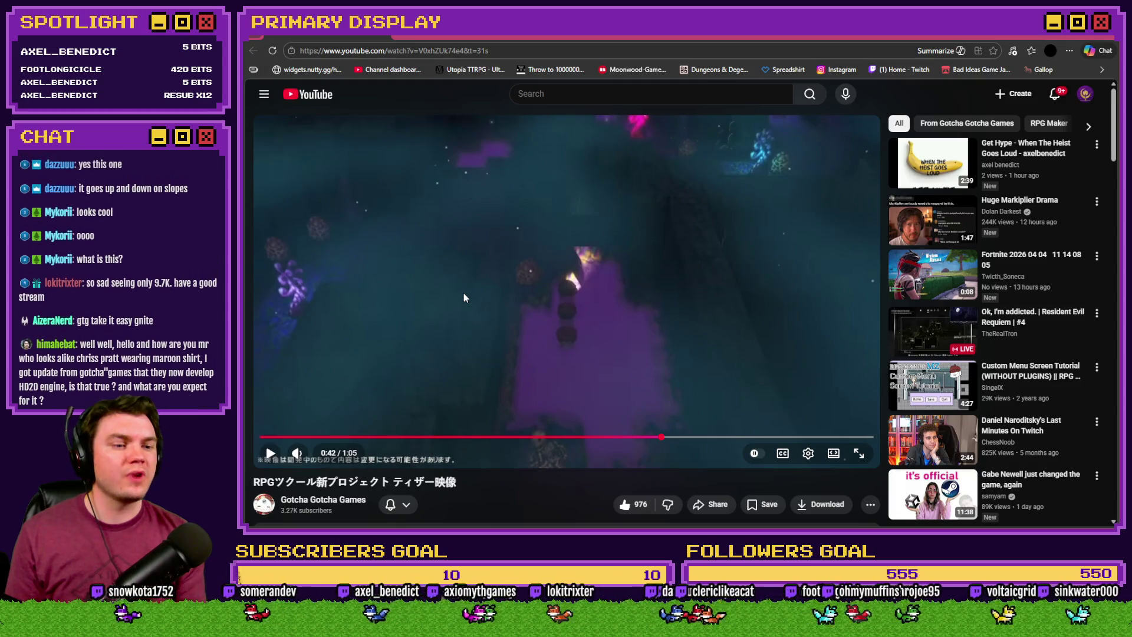
key(comma)
key(comma)
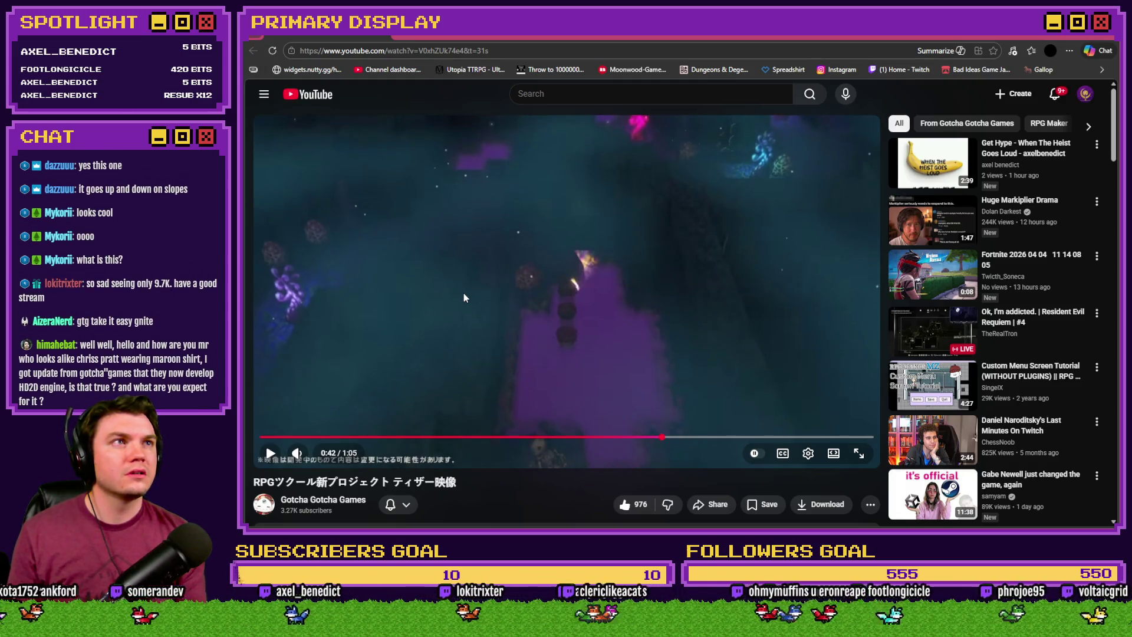
key(comma)
key(comma)
key(comma)
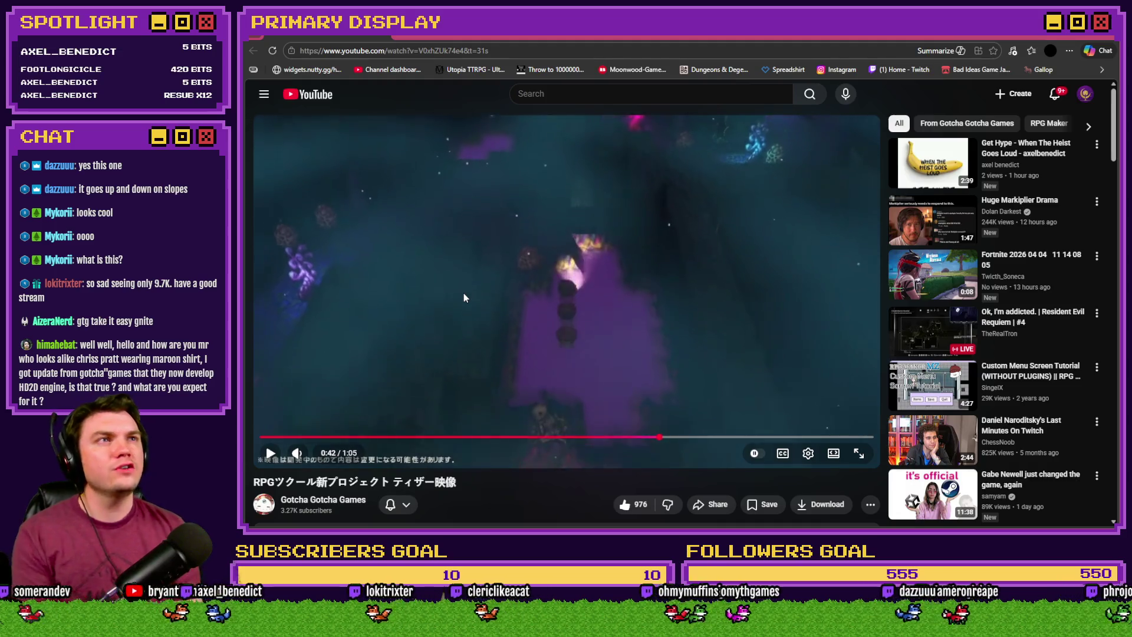
key(comma)
key(comma)
key(comma)
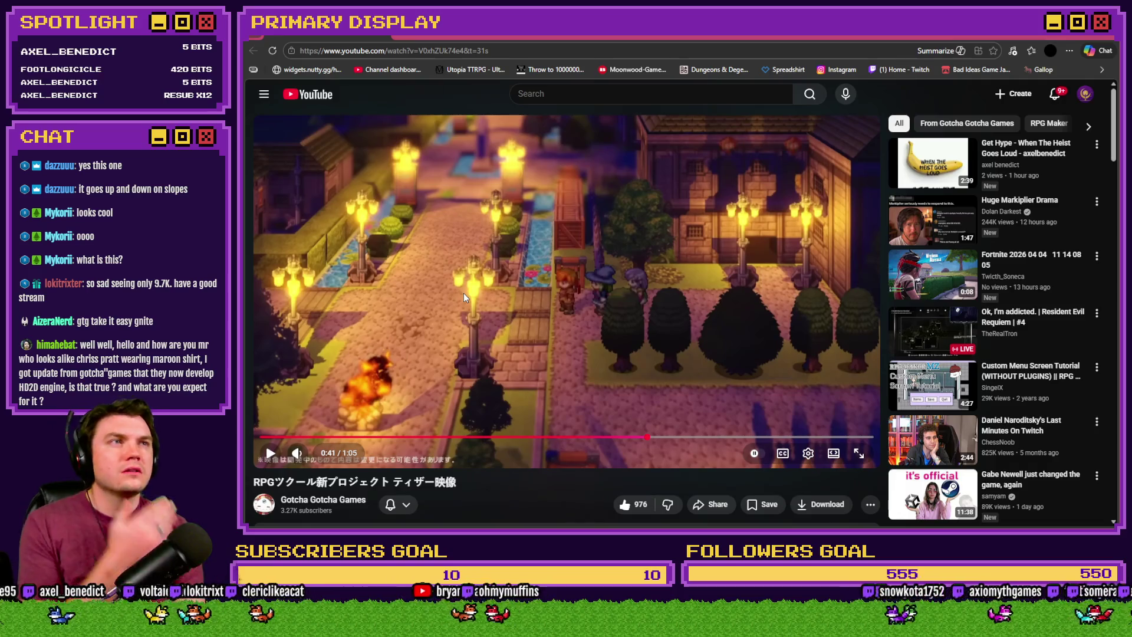
key(period)
key(period)
key(period)
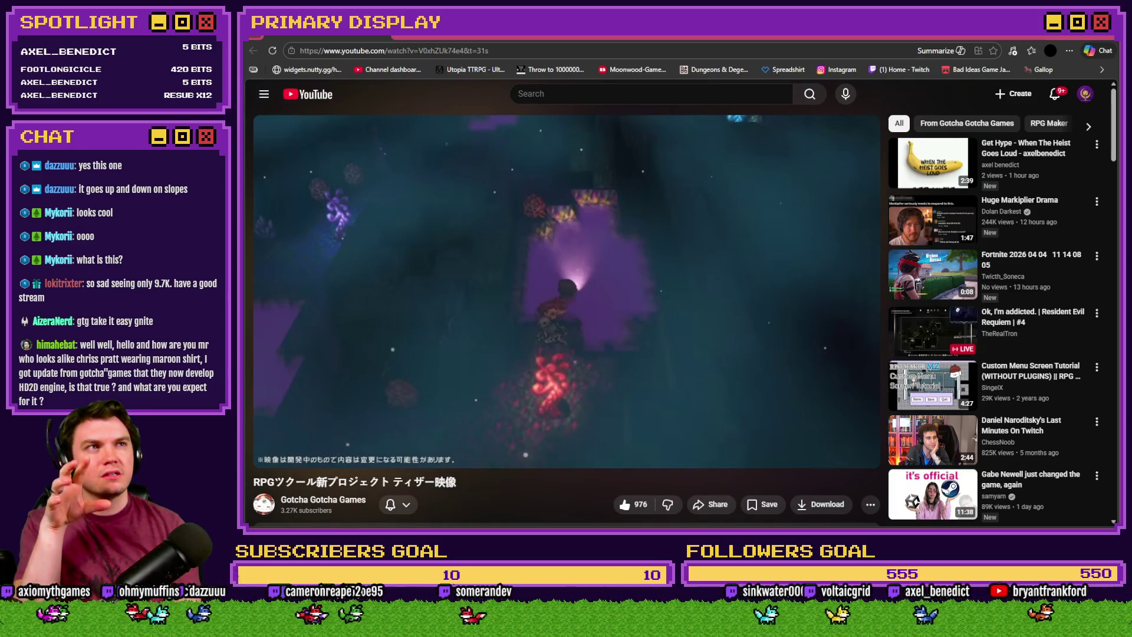
key(comma)
key(comma)
key(comma)
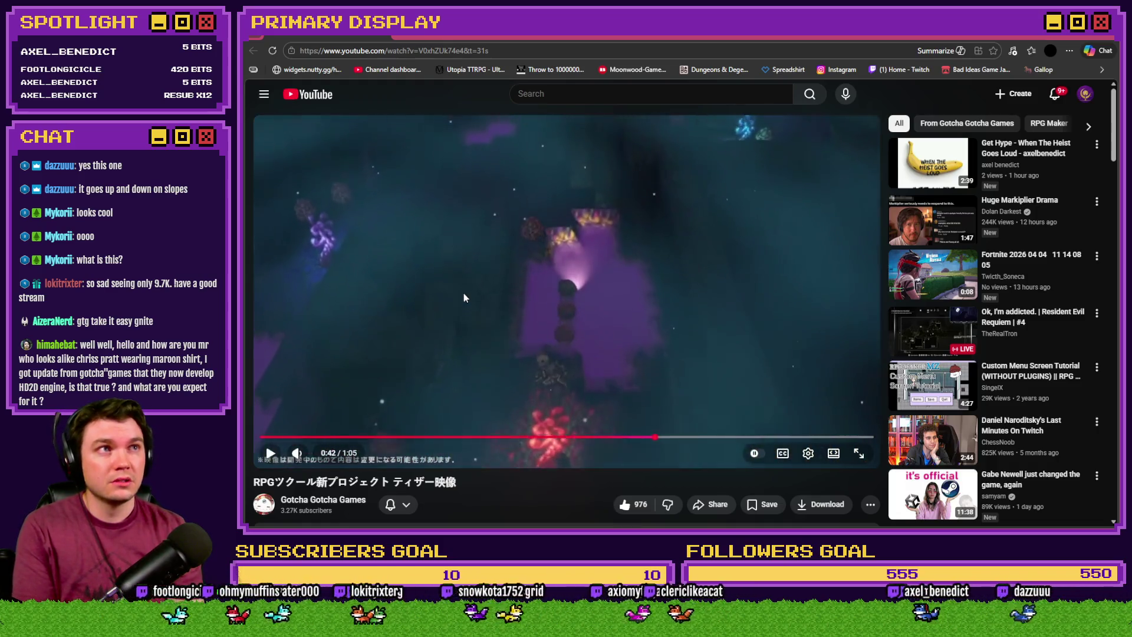
click(464, 294)
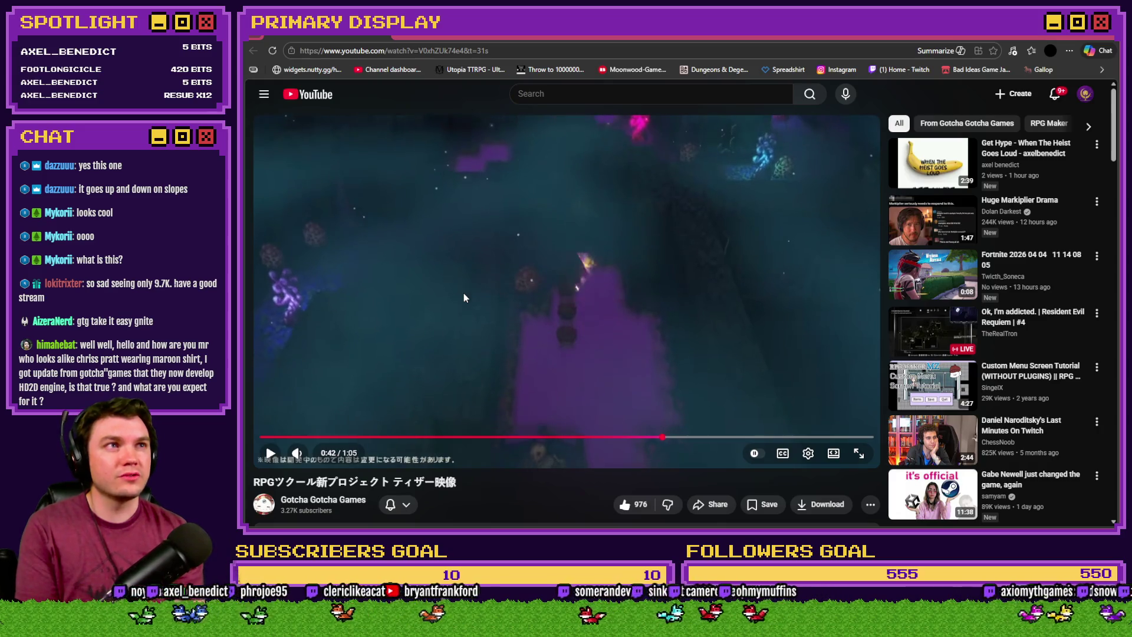
key(.)
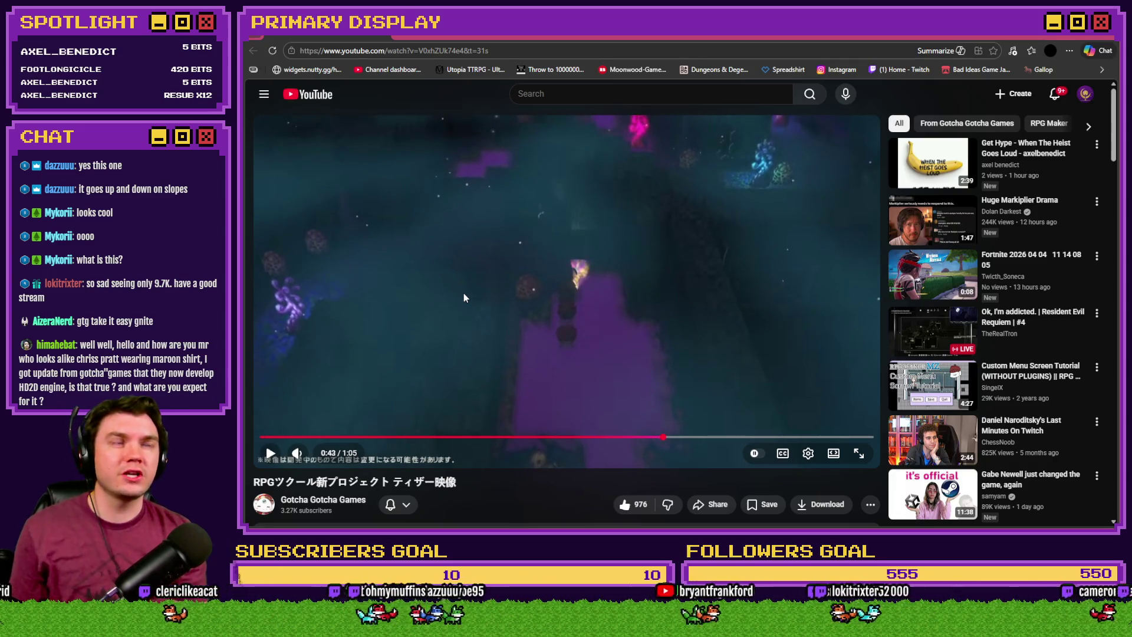
Resume the teaser at normal speed, skip ahead ten seconds, and close the browser window
key(k)
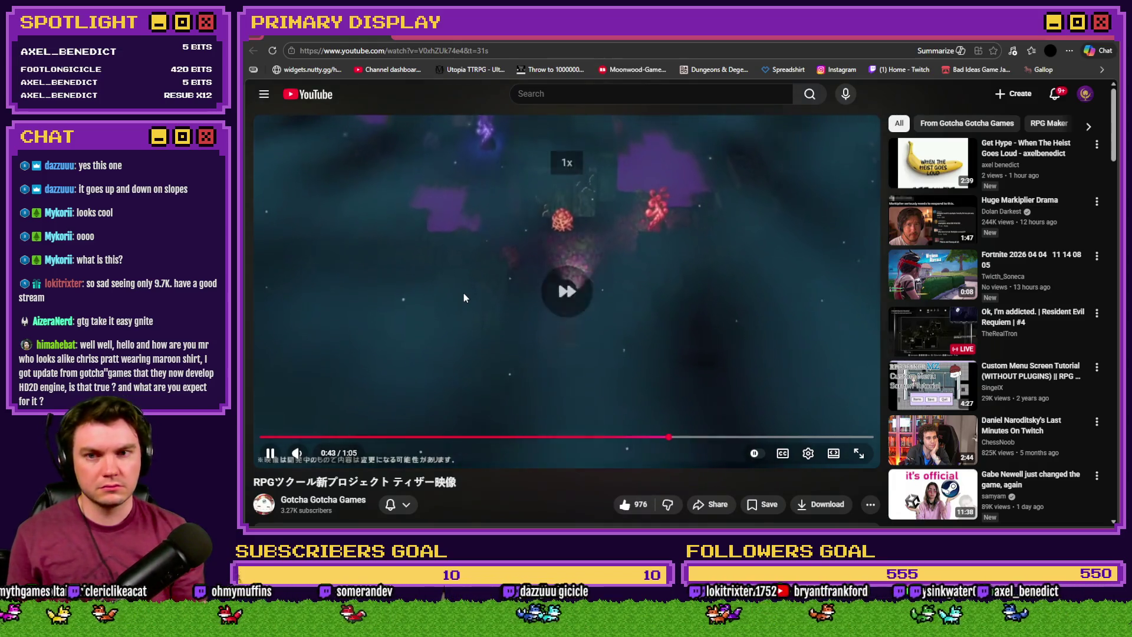
key(shift+period)
key(shift+comma)
key(l)
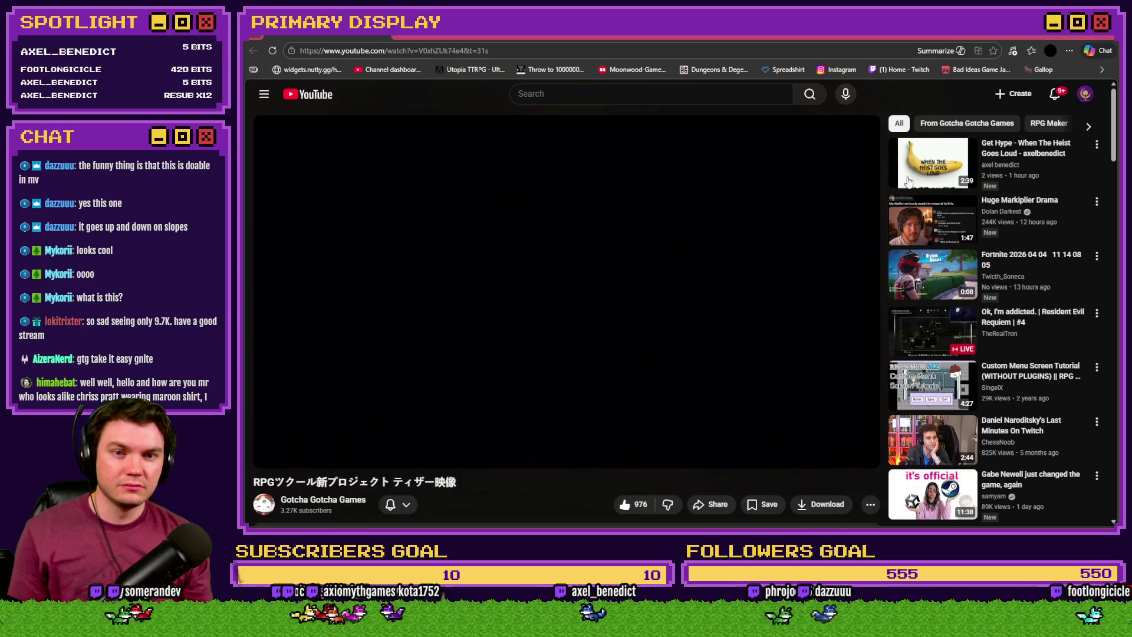
click(1101, 35)
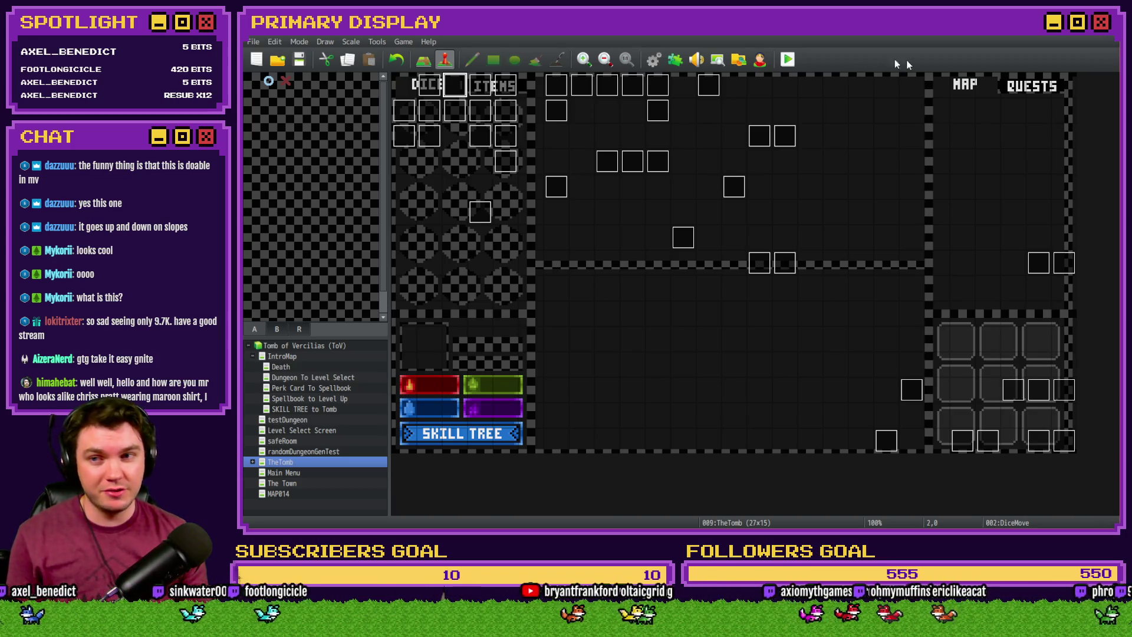
Save the project, start a playtest, pick the Spiked Pauldron perk, and show the inventory
click(302, 62)
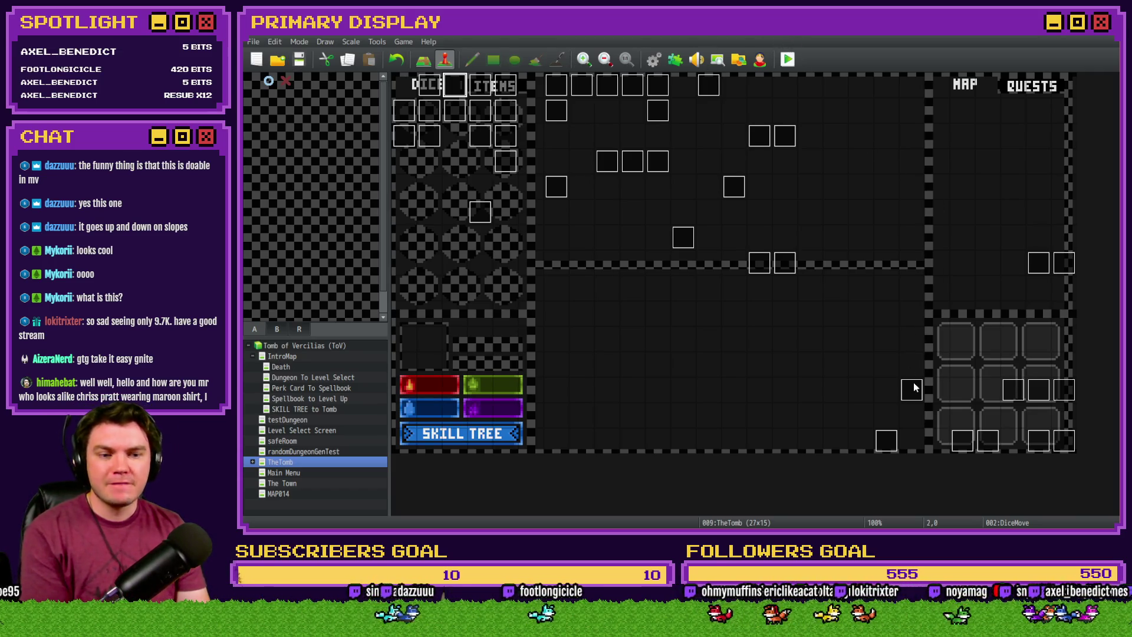
click(788, 59)
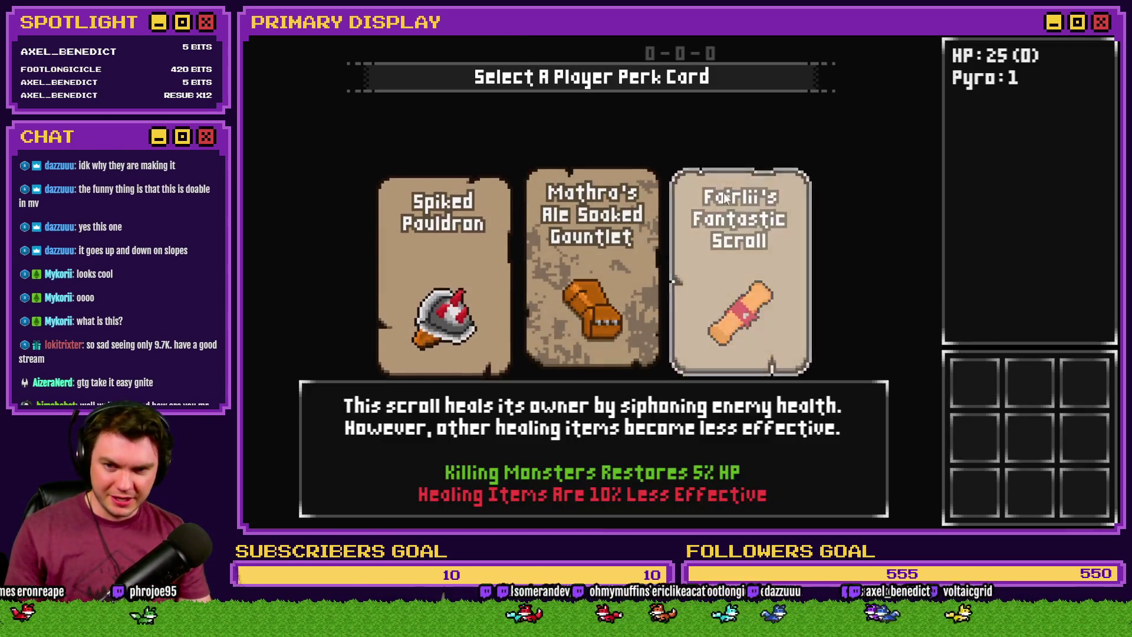
click(499, 253)
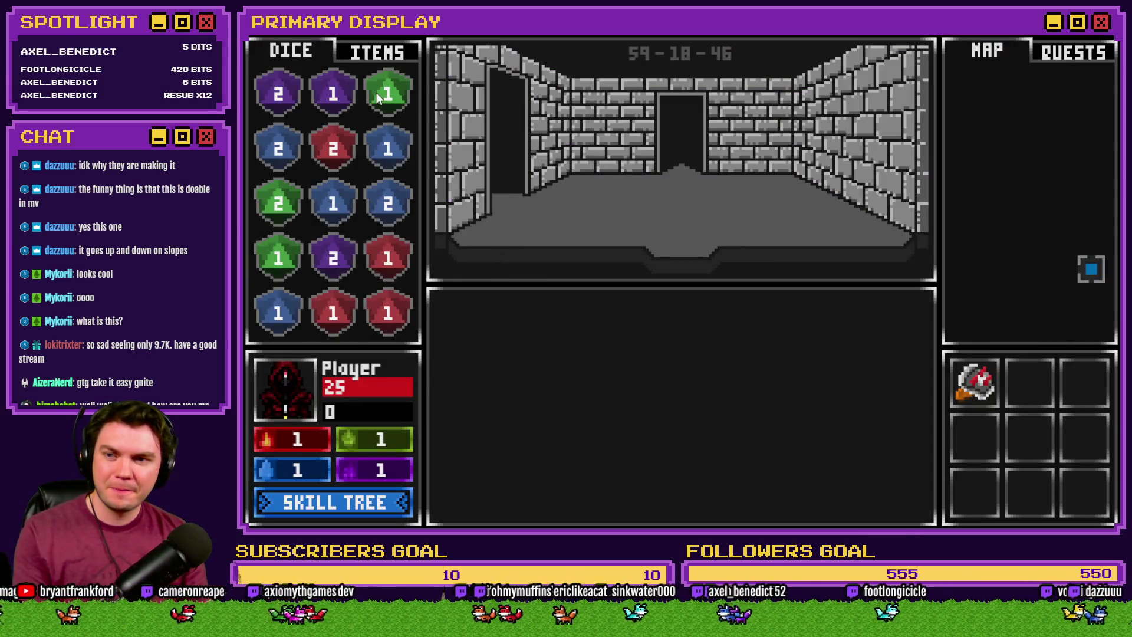
click(375, 53)
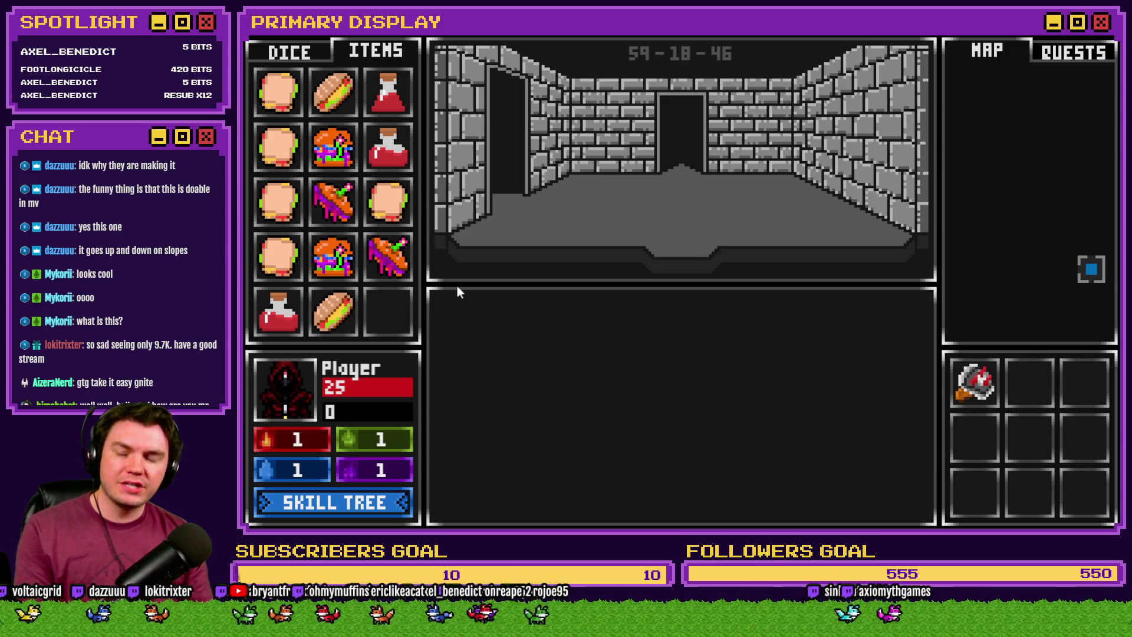
In the skill tree, unlock Enduring Spirit and upgrade Second Wind, then bring up the F9 debug window
click(339, 502)
click(420, 366)
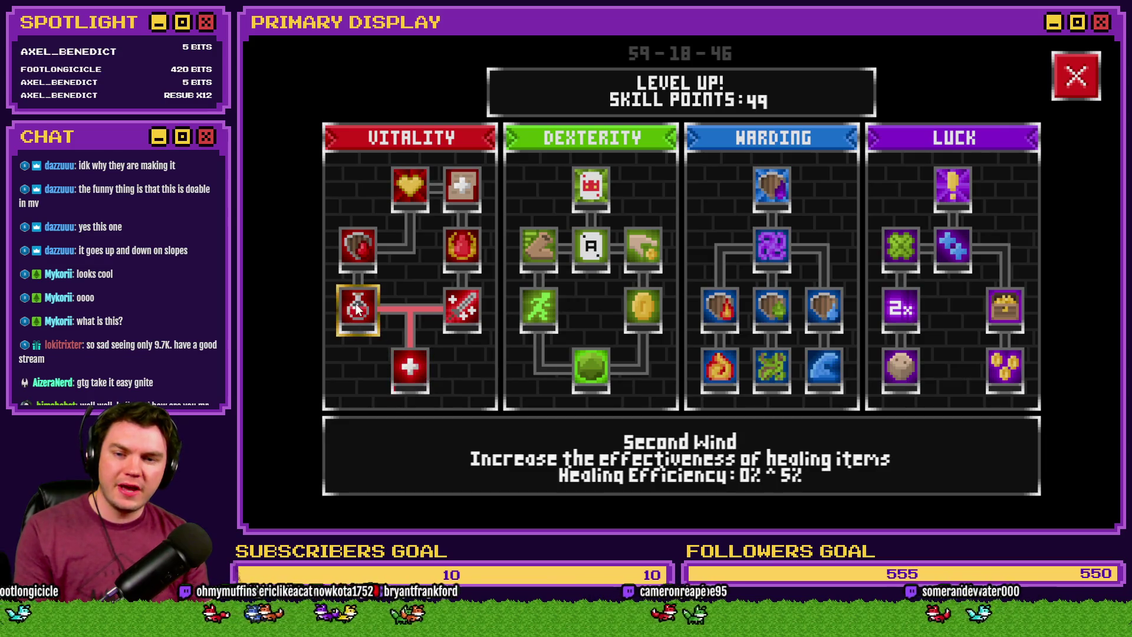
click(357, 311)
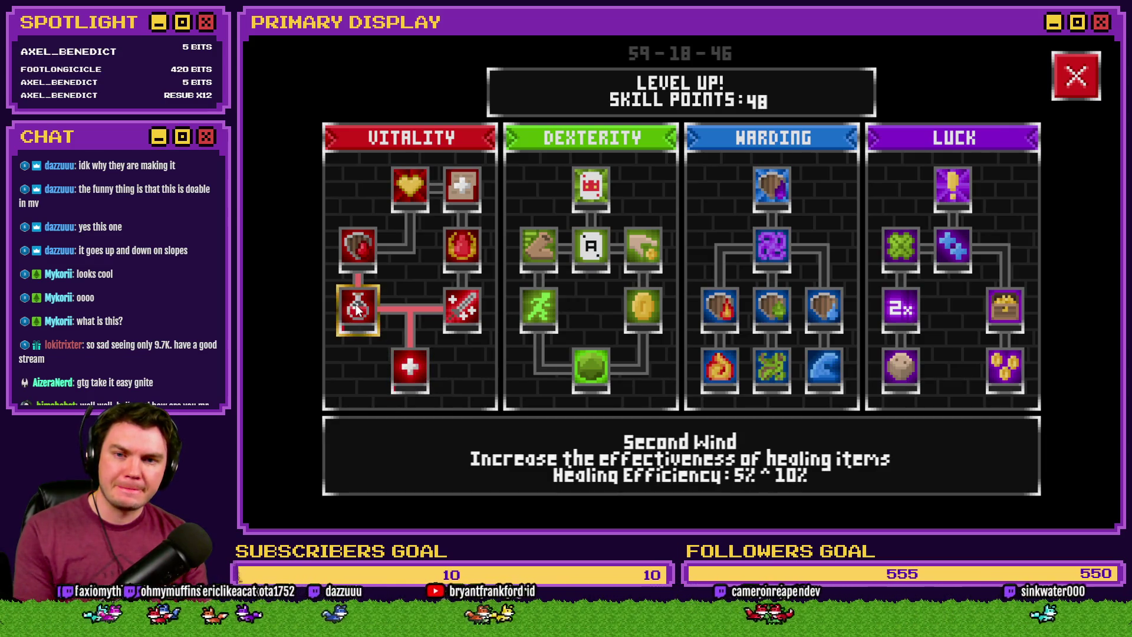
key(F9)
Check the PlayerSkill variables 0701–0710 in the debug window, then close the playtest
scroll(365, 313, down, 15)
scroll(372, 381, up, 10)
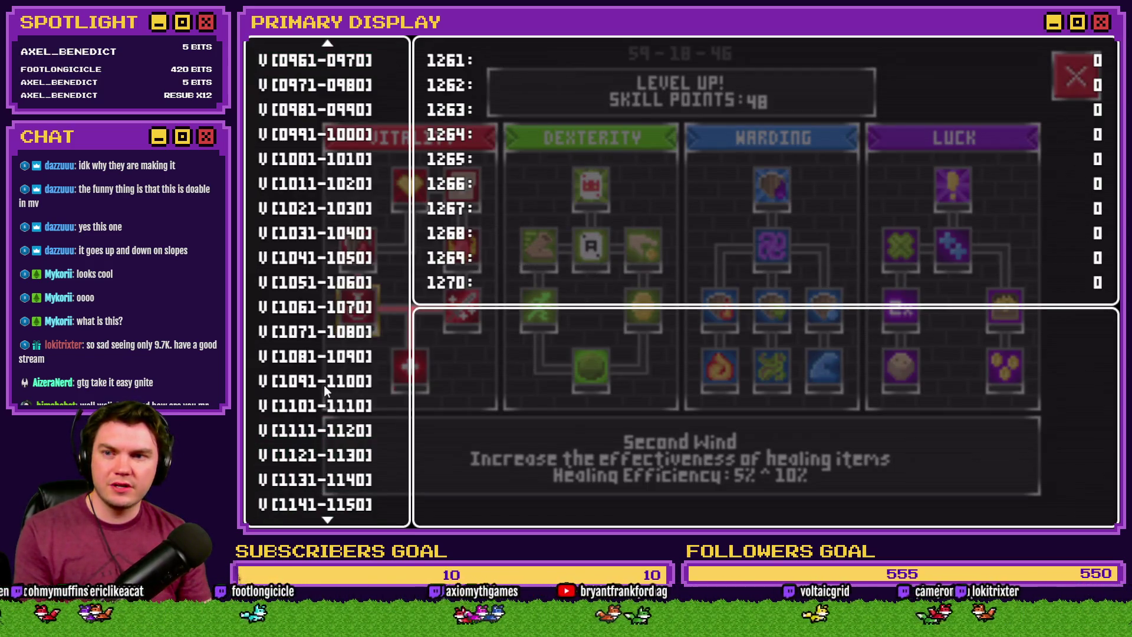
scroll(324, 385, up, 4)
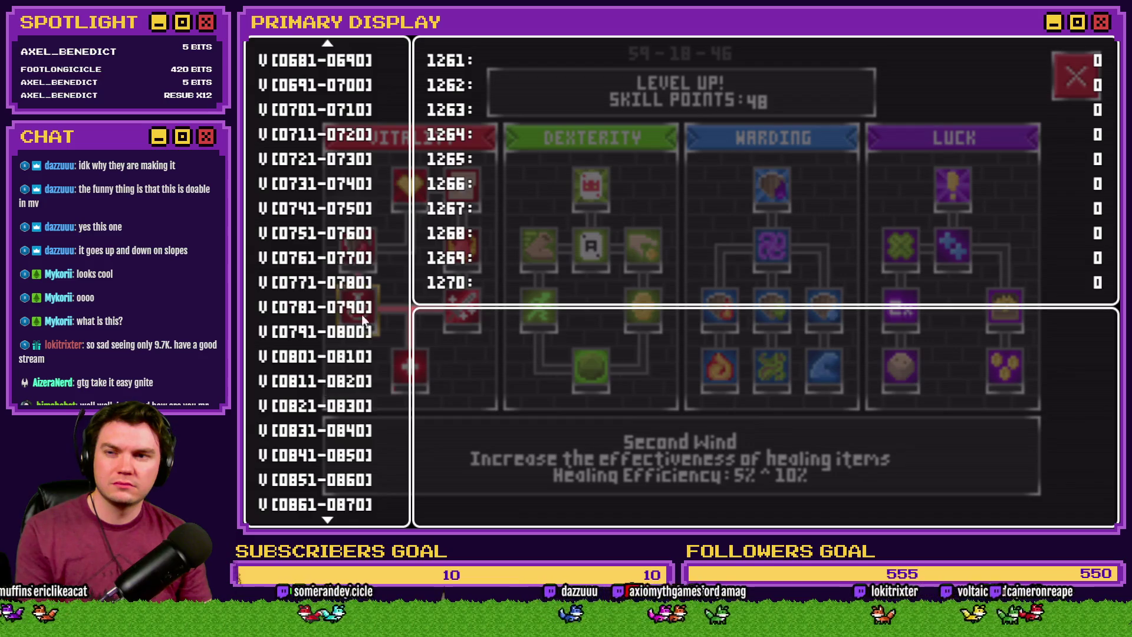
click(332, 134)
click(332, 109)
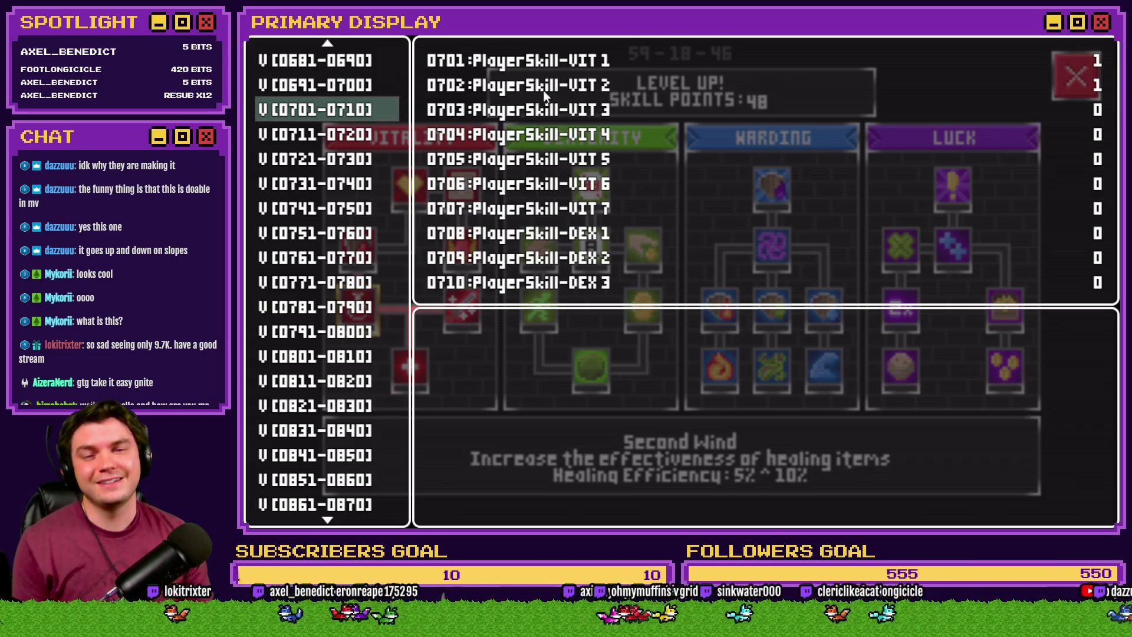
click(1112, 40)
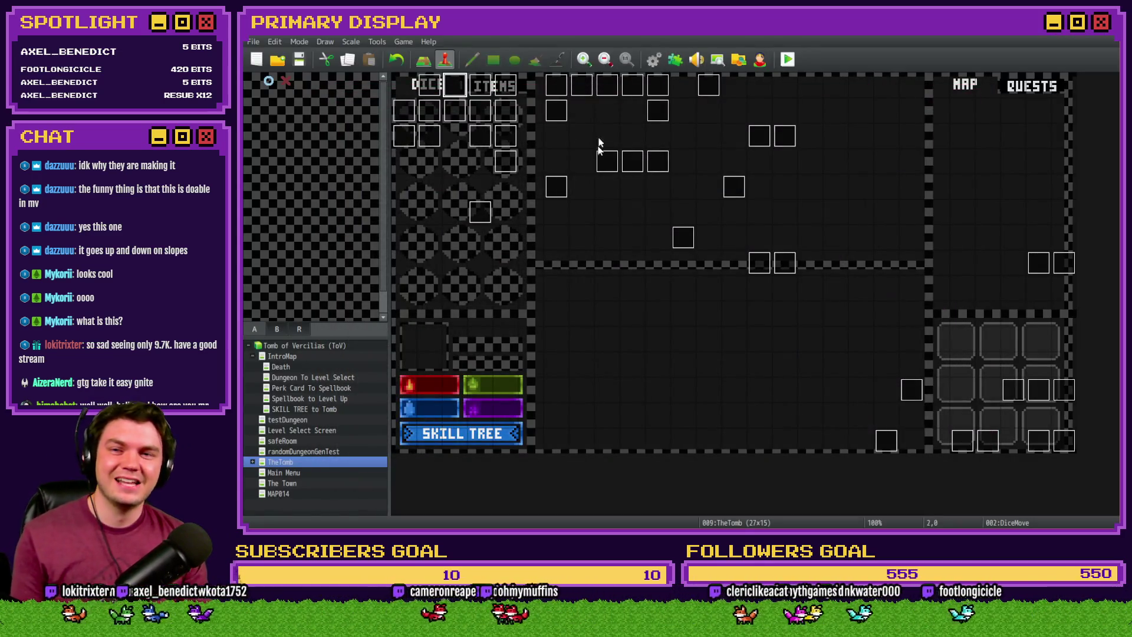
double_click(456, 88)
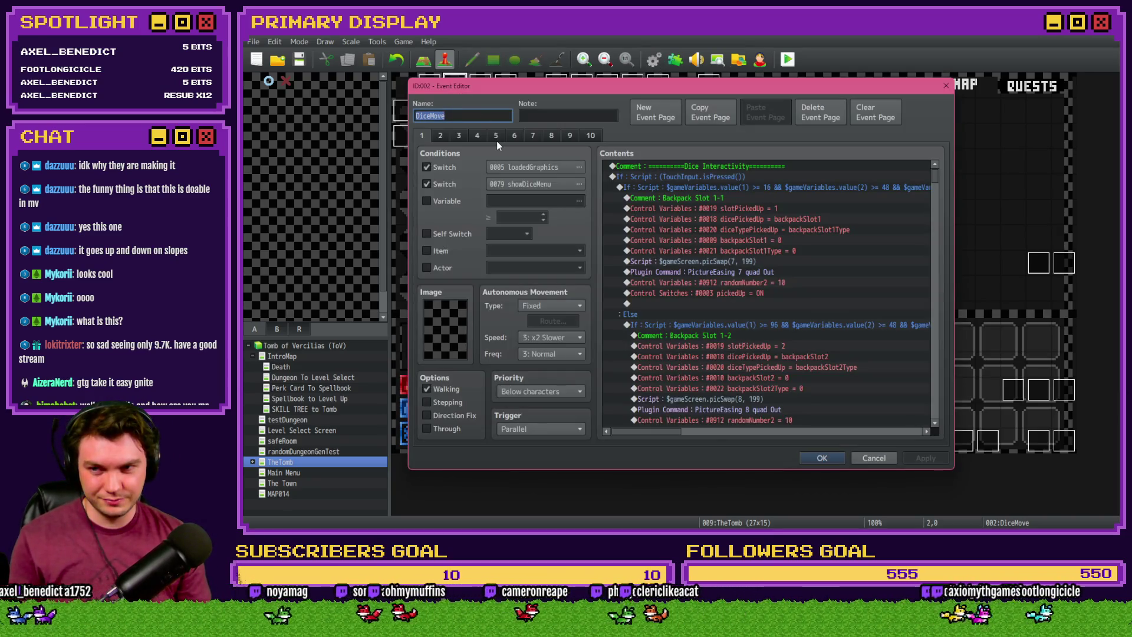
key(Escape)
double_click(473, 122)
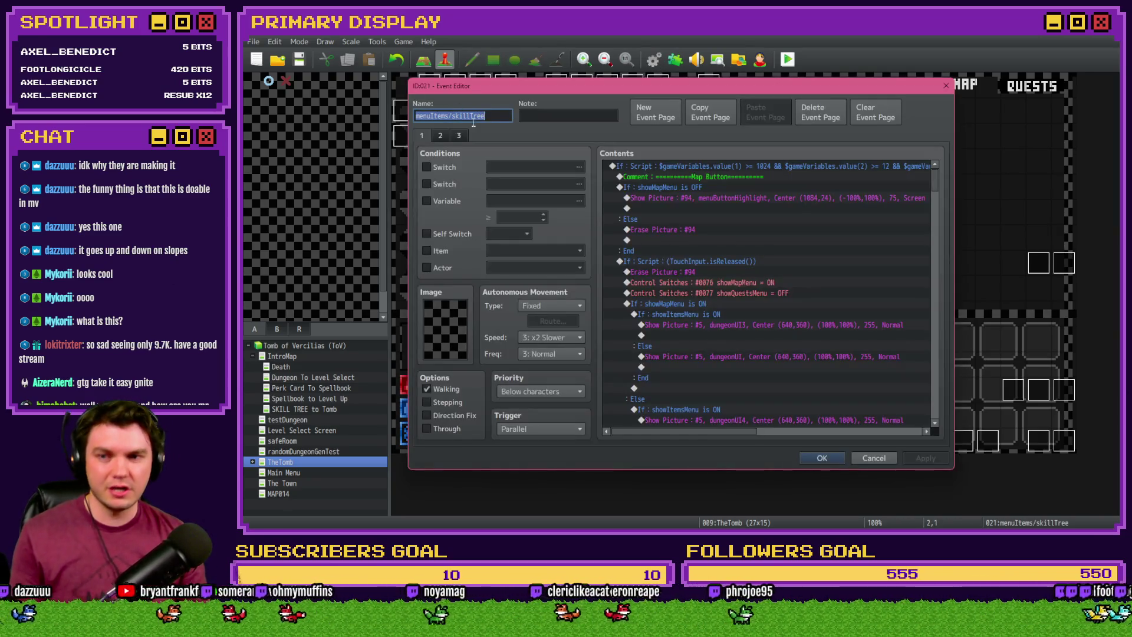
click(458, 136)
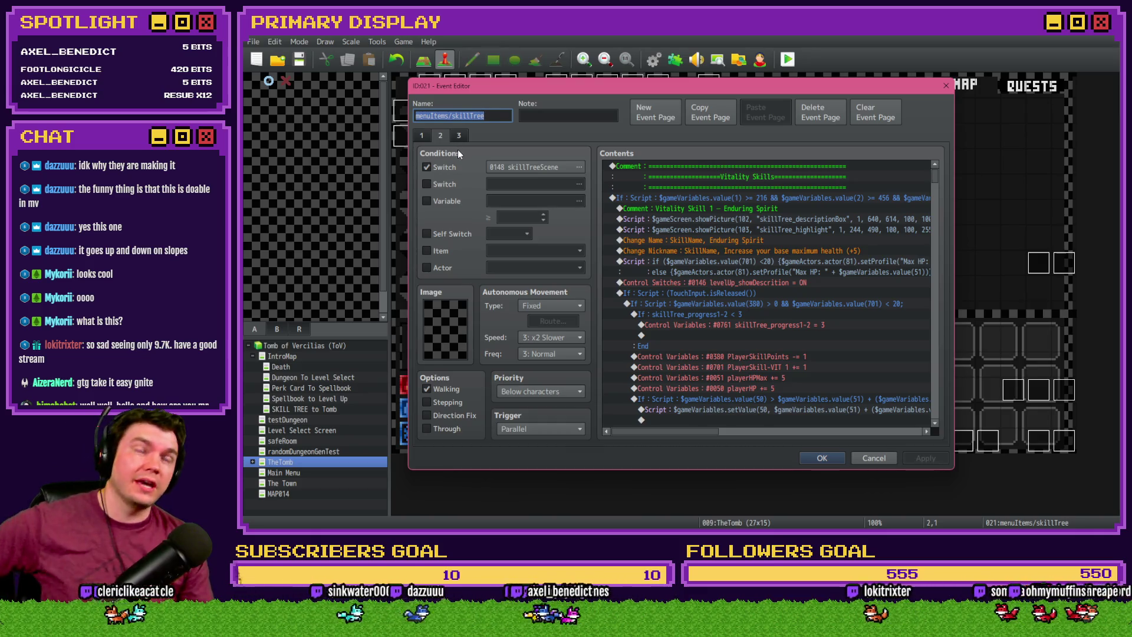
mouse_move(458, 151)
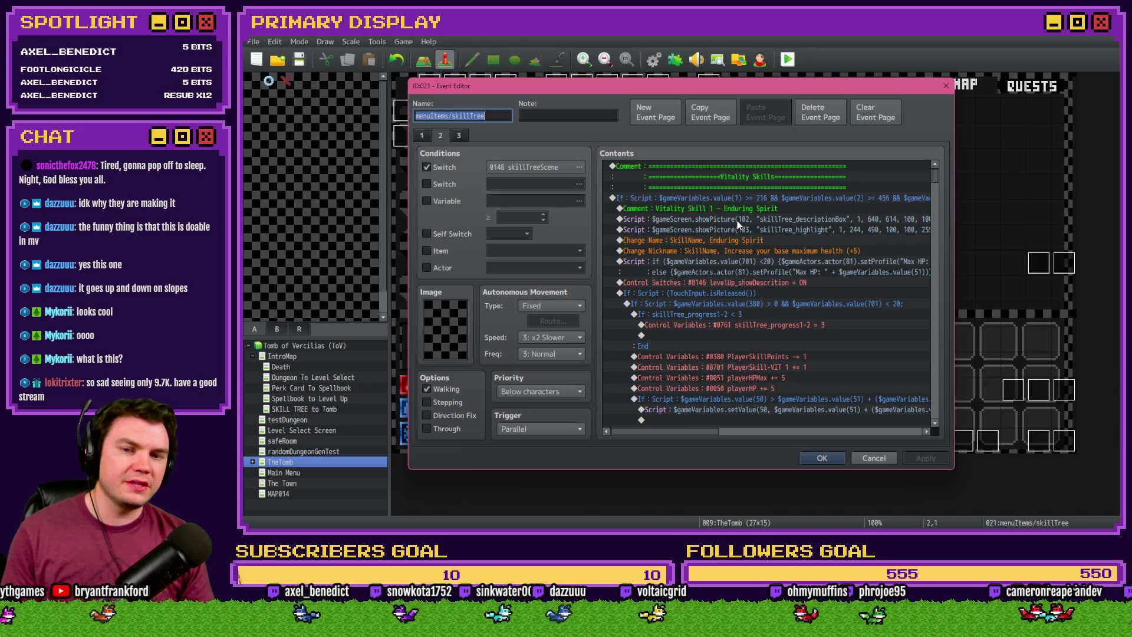
scroll(744, 213, down, 7)
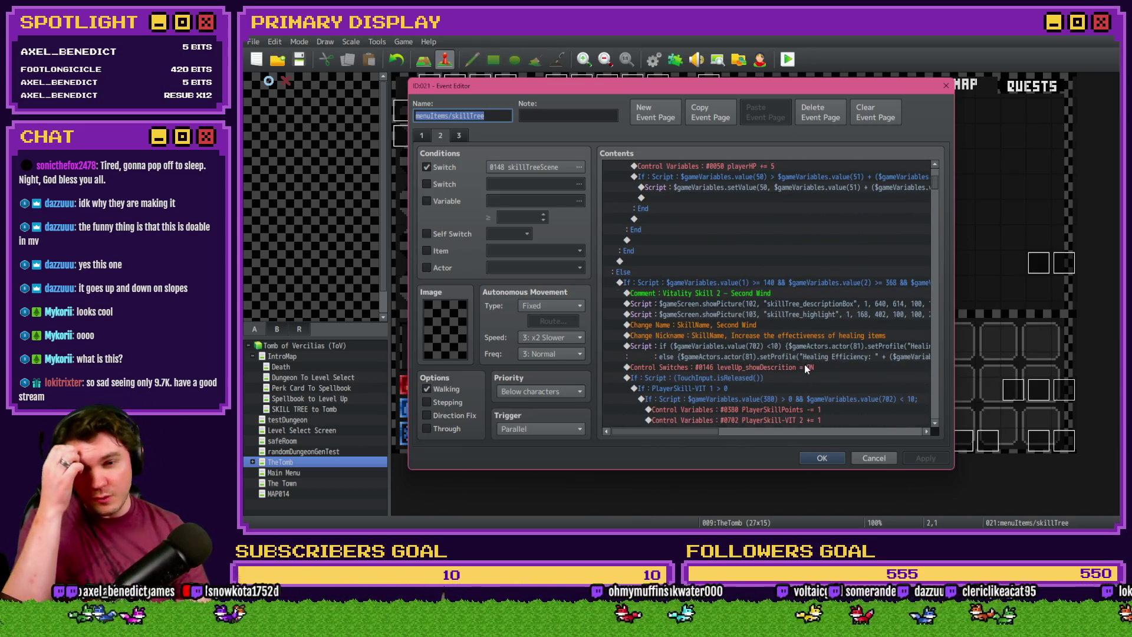
scroll(806, 365, down, 2)
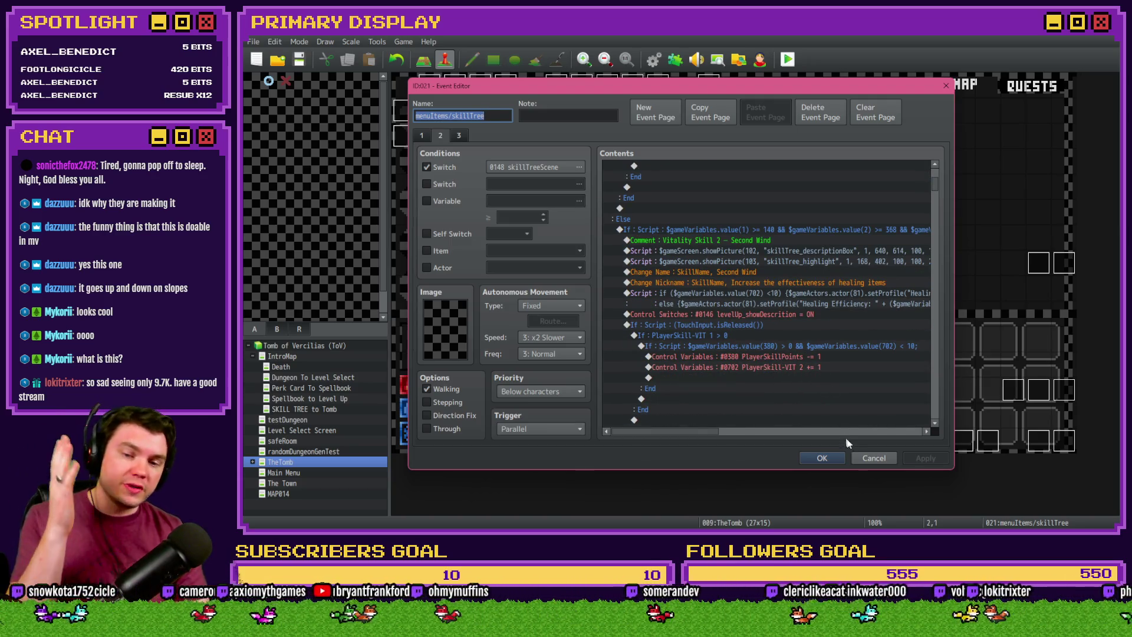
click(873, 458)
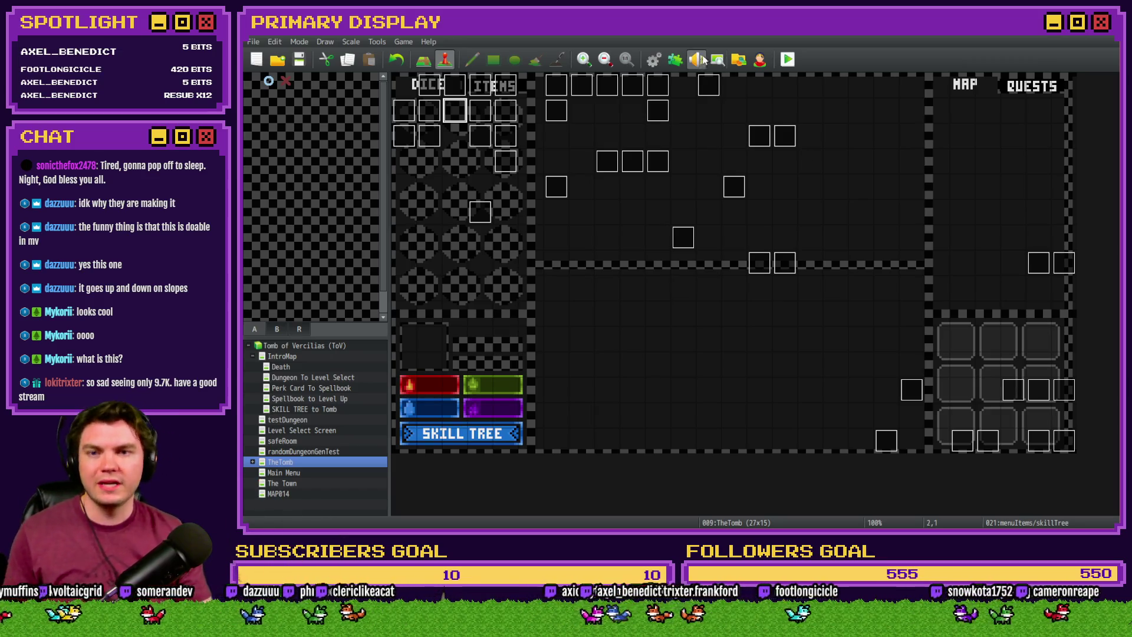
Look over the DiceMove event's small health potion healing script, closing it unchanged
click(654, 61)
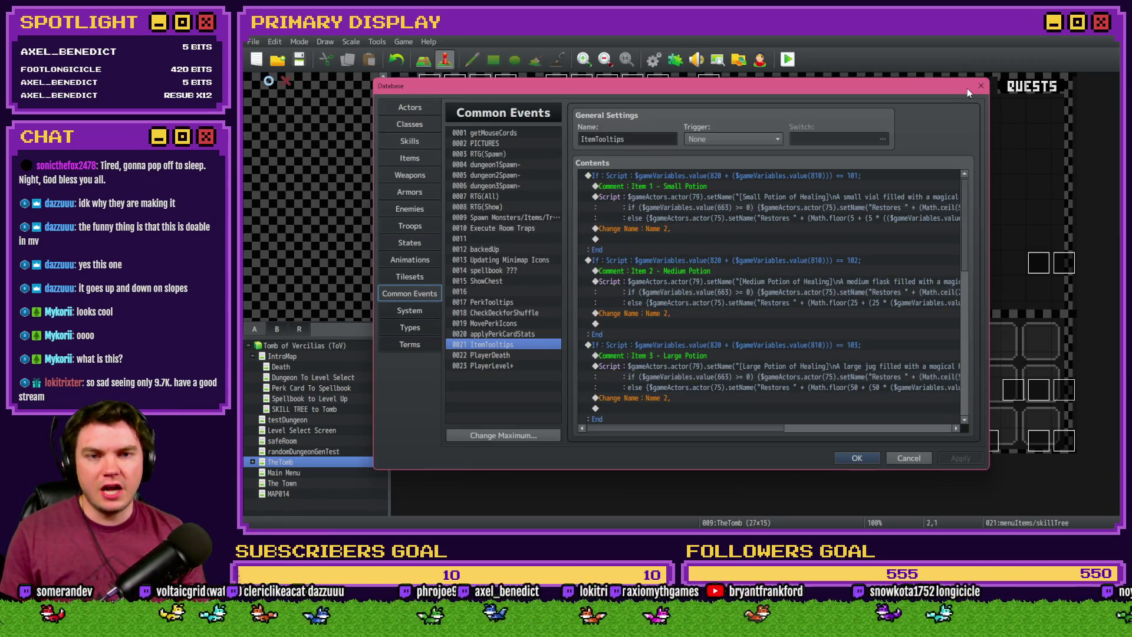
key(Escape)
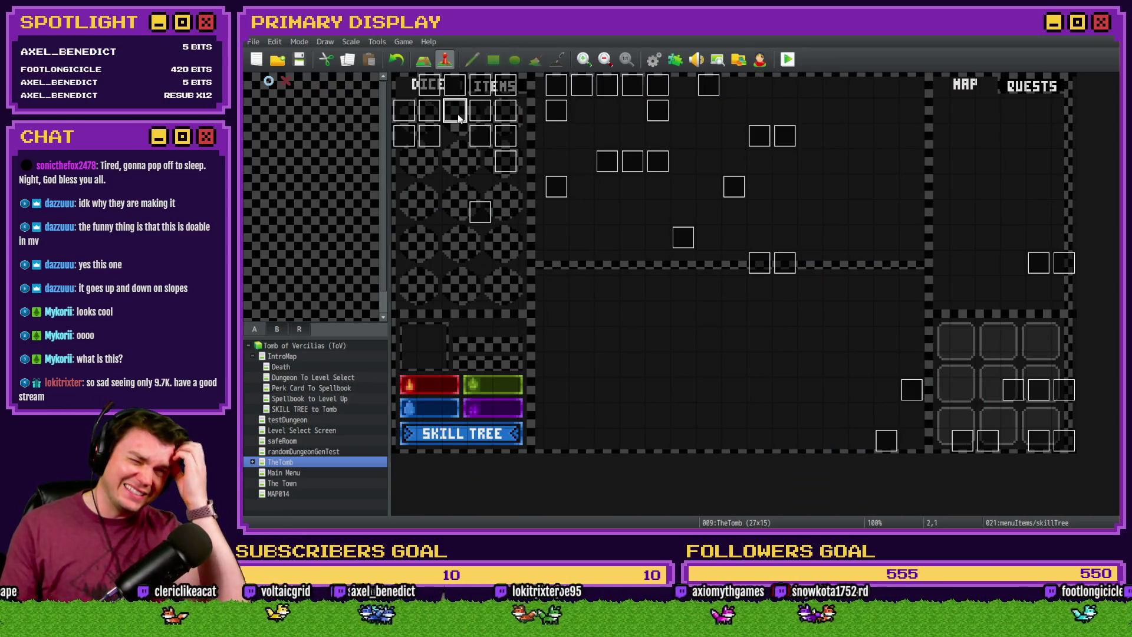
double_click(464, 90)
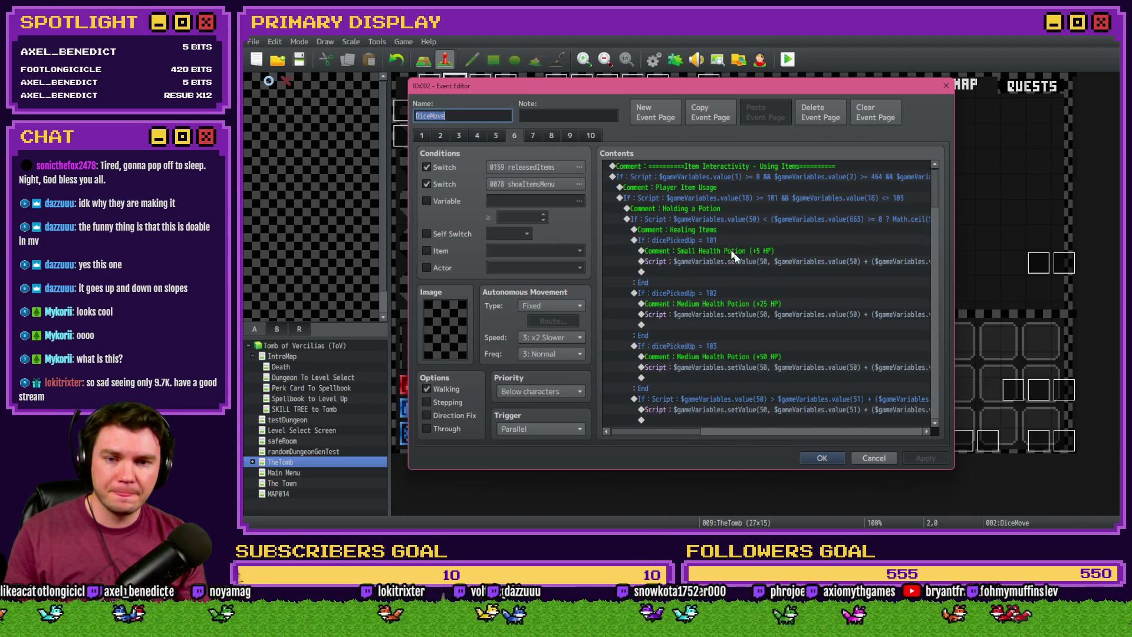
double_click(737, 262)
key(Escape)
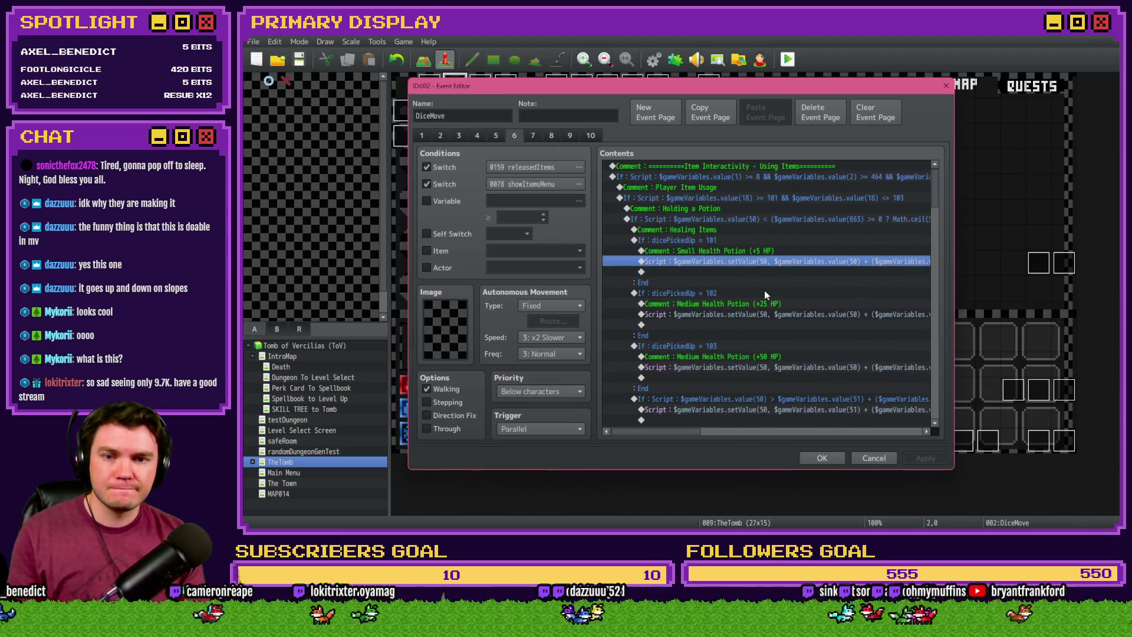
key(Escape)
In ItemTooltips' Small Potion script, change value(702) to ($gameVariables.value(702) * 5)
key(F9)
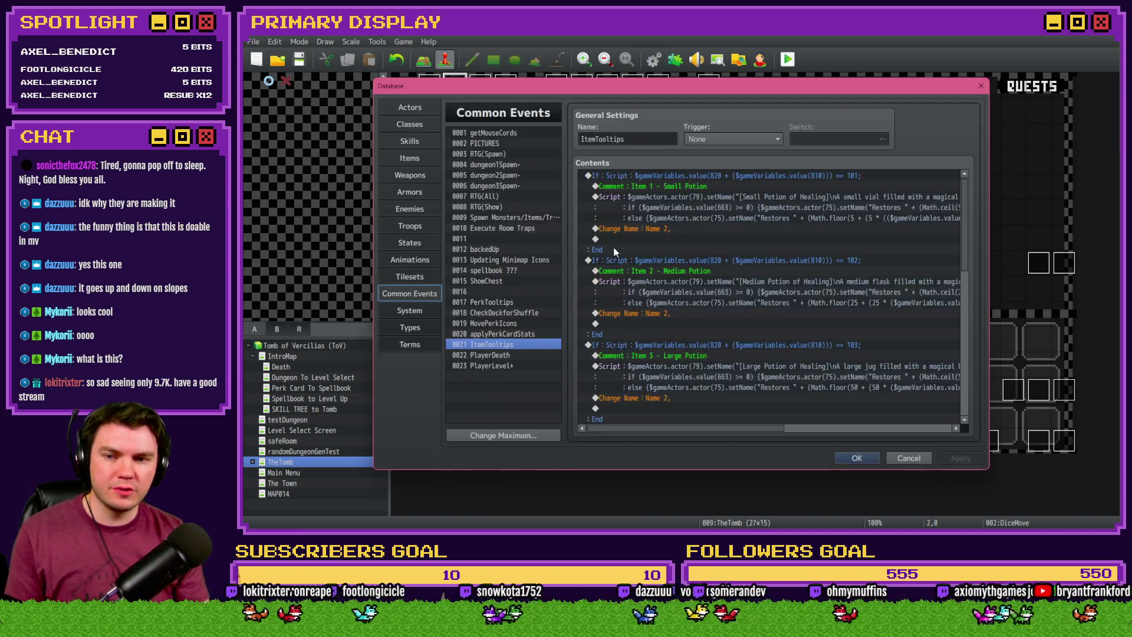
double_click(731, 209)
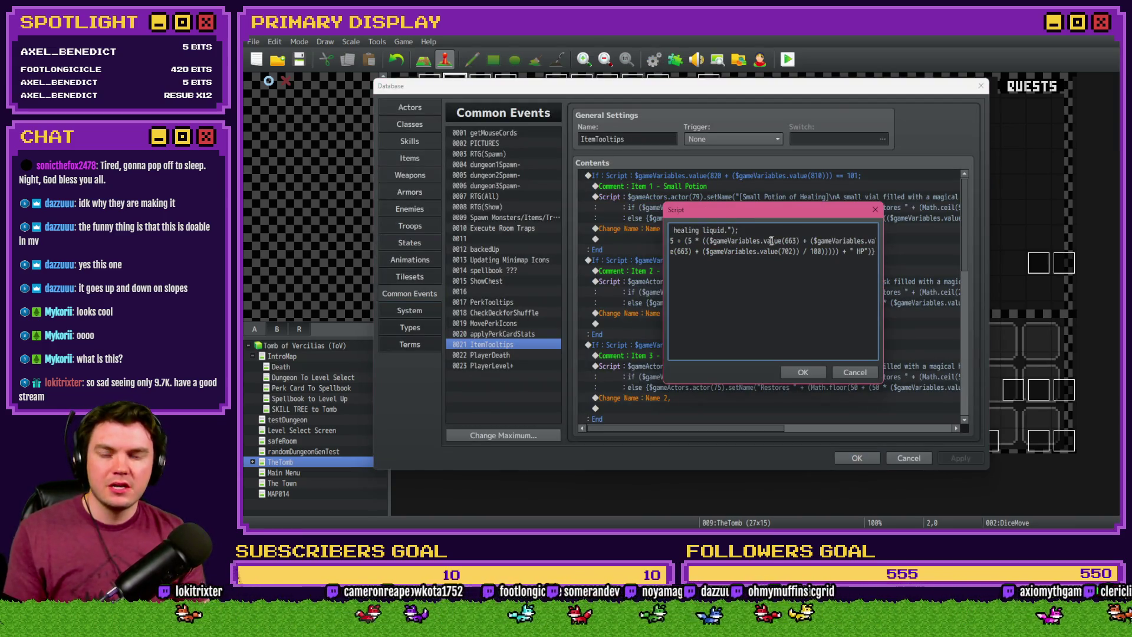
key(Right)
key(Right)
key(Right)
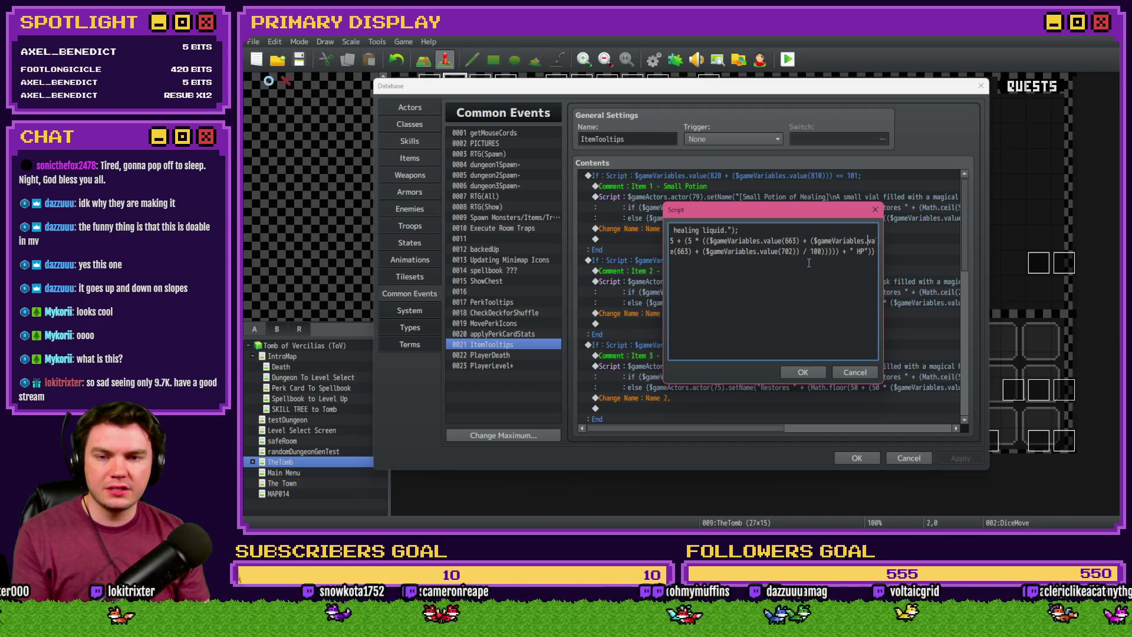
key(Right)
key(Right)
key(Right)
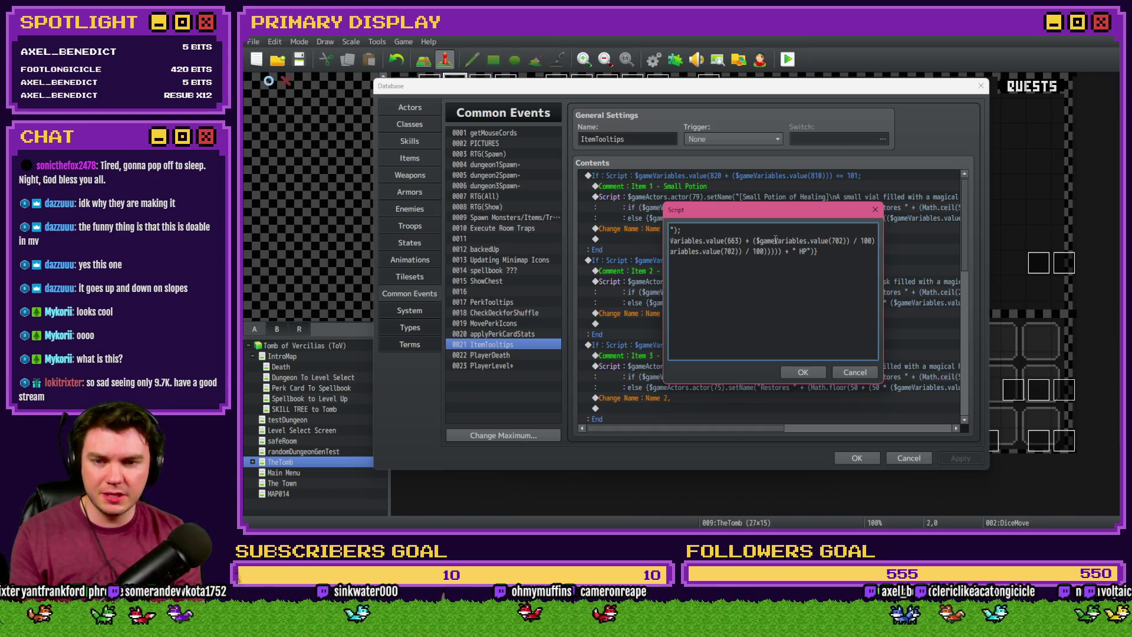
text(()
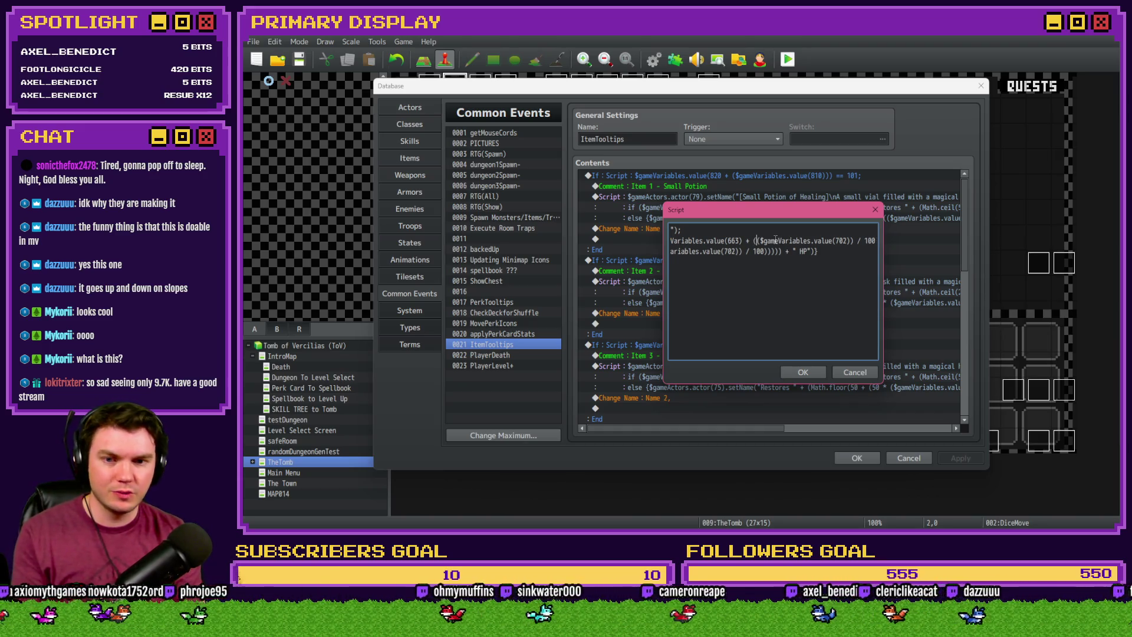
click(851, 242)
text())
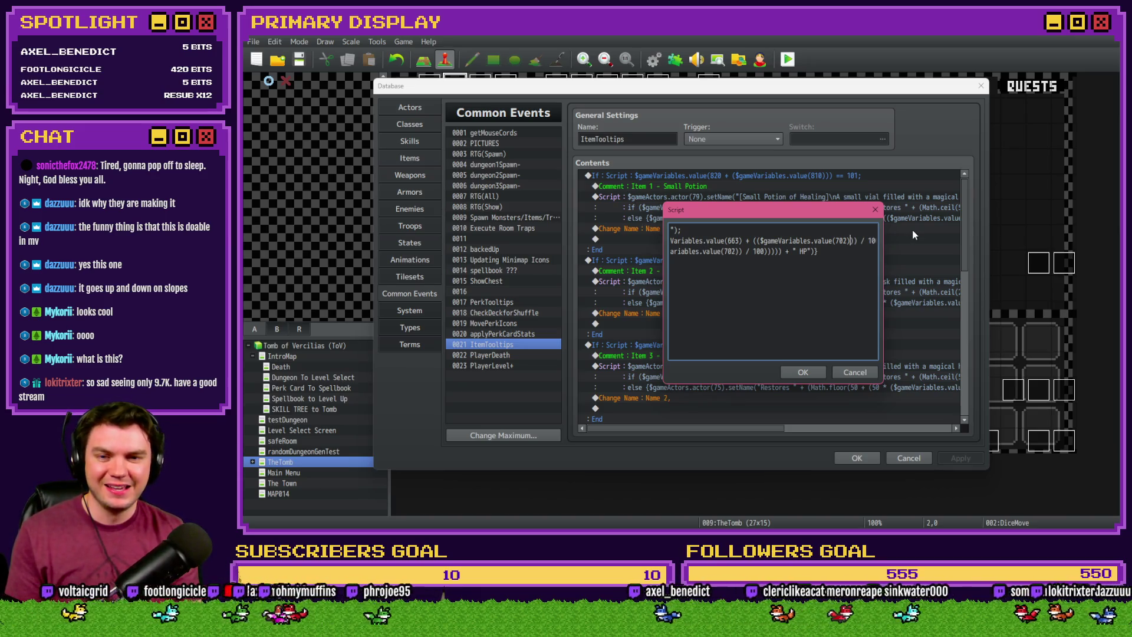
text( * 5)
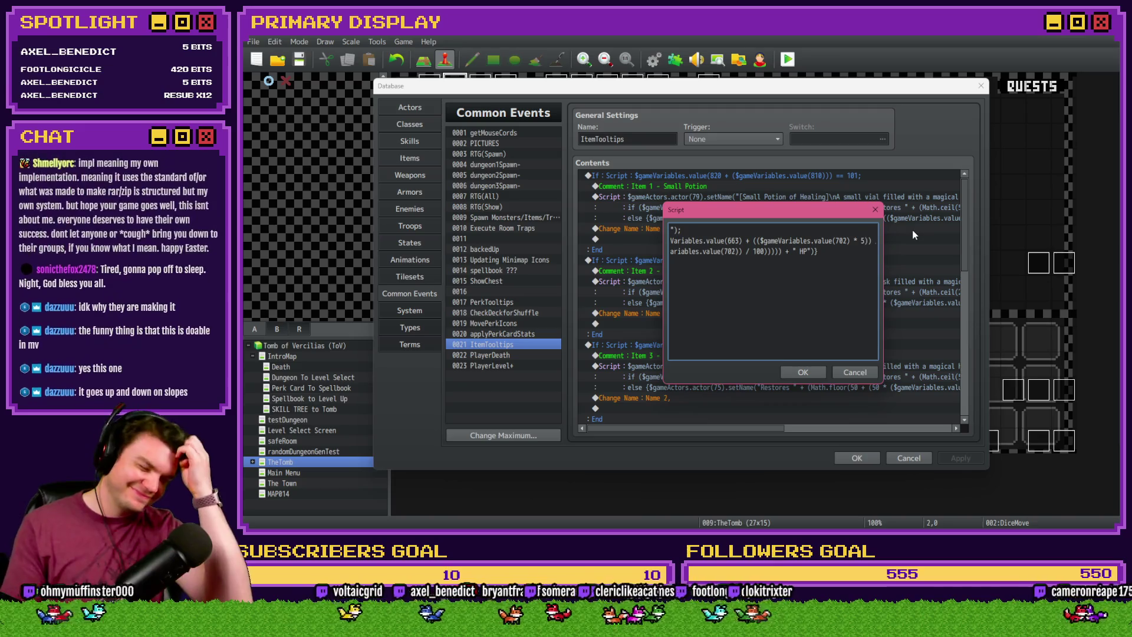
key(shift+Left)
key(shift+Left)
key(shift+Left)
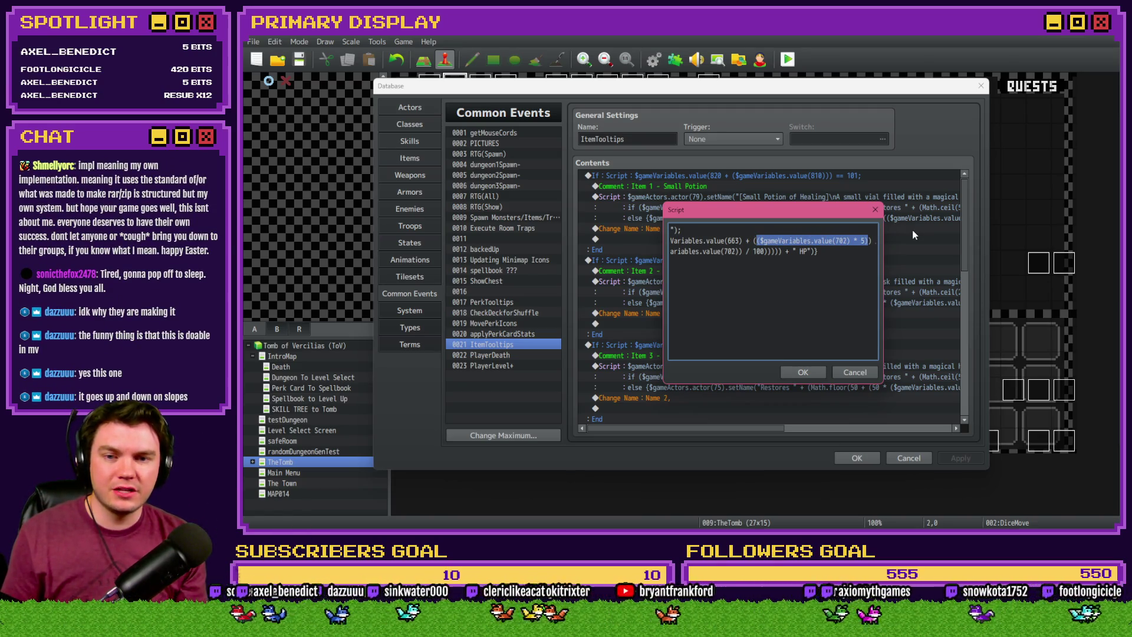